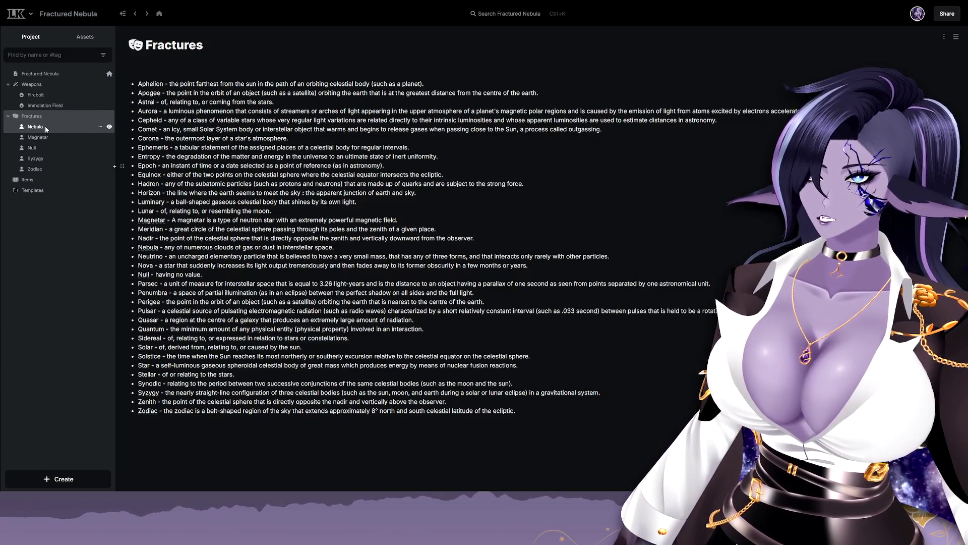
# Browse the Magnetar, Null, Syzygy, Zodiac and Nebula fracture notes, then return to the Fractures overview.
pyautogui.click(56, 137)
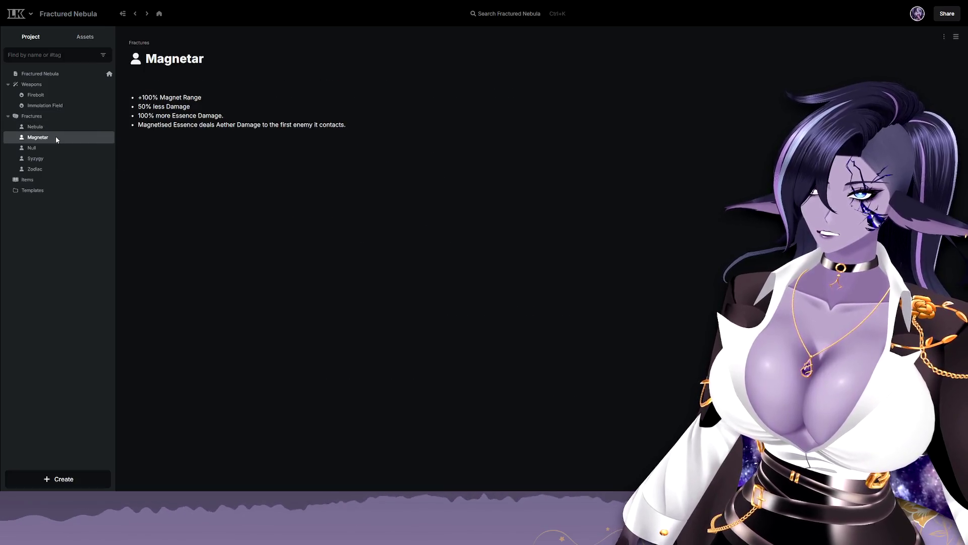
pyautogui.click(55, 150)
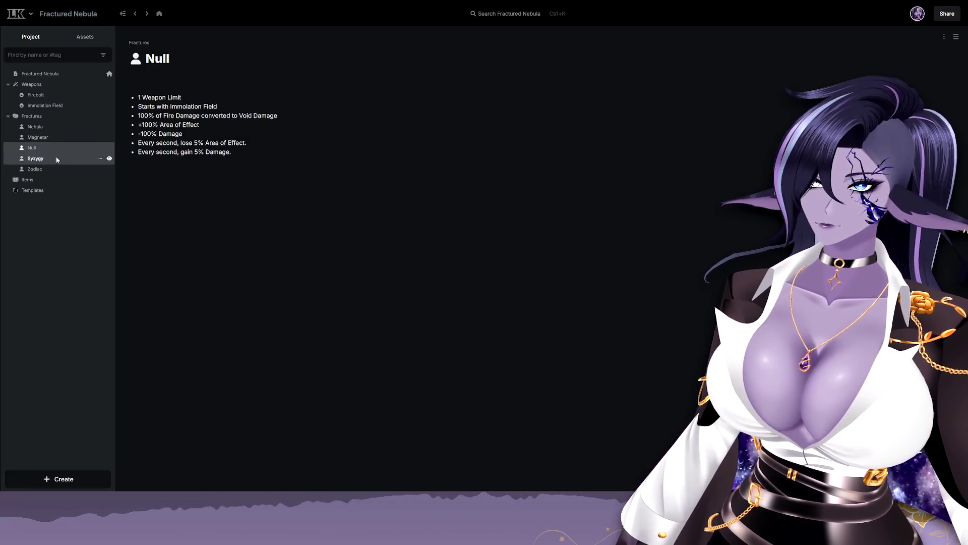
pyautogui.click(57, 159)
pyautogui.click(57, 170)
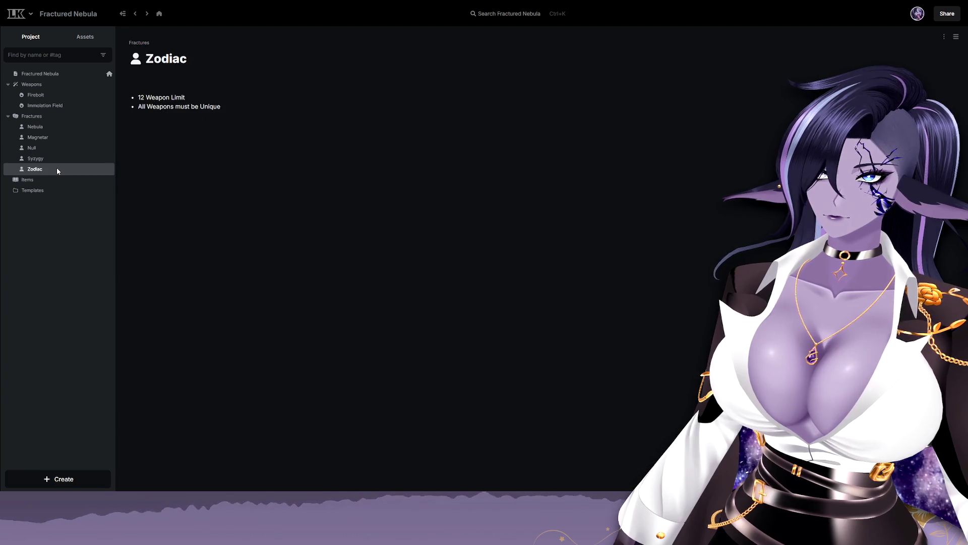
pyautogui.click(58, 126)
pyautogui.click(65, 117)
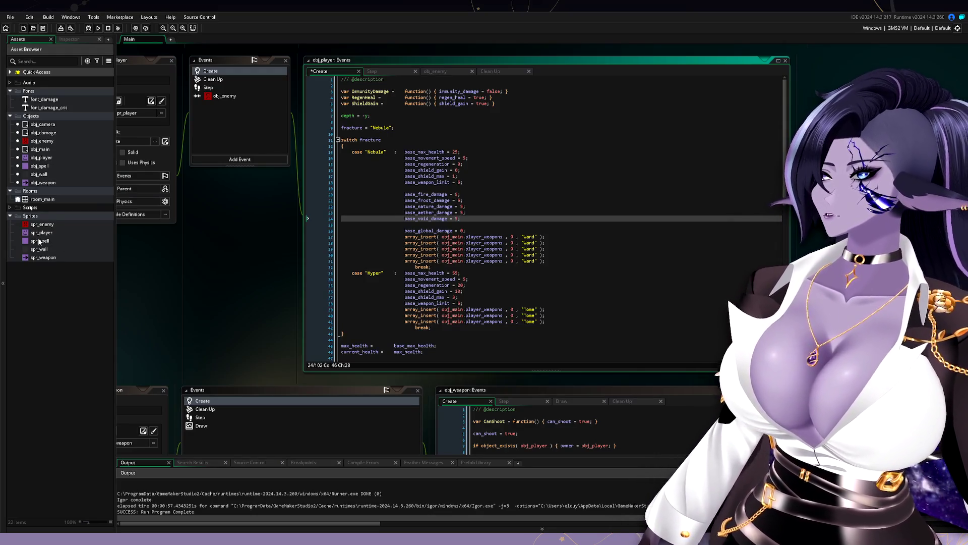
# Duplicate spr_spell as a new sprite named spr_essence and open it.
pyautogui.click(59, 242)
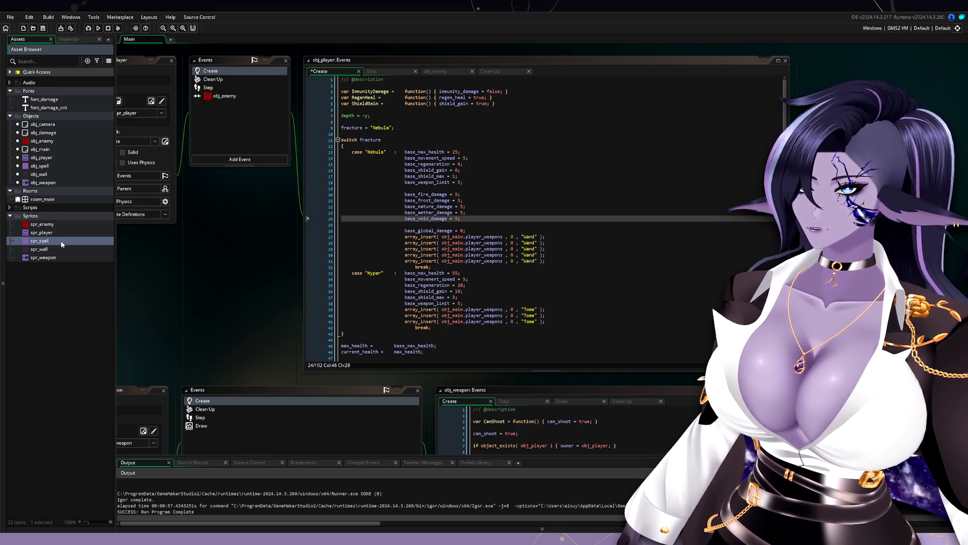
pyautogui.rightClick(61, 240)
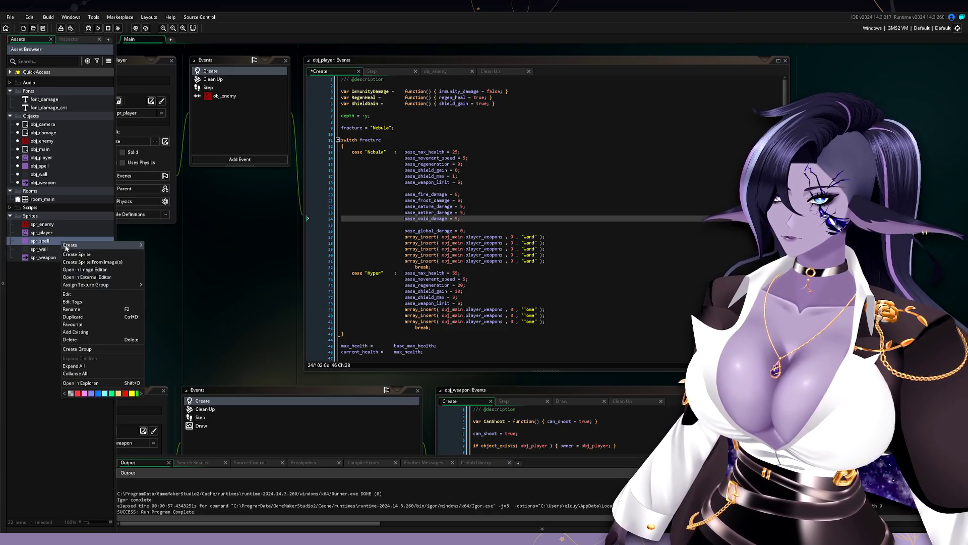
pyautogui.click(76, 317)
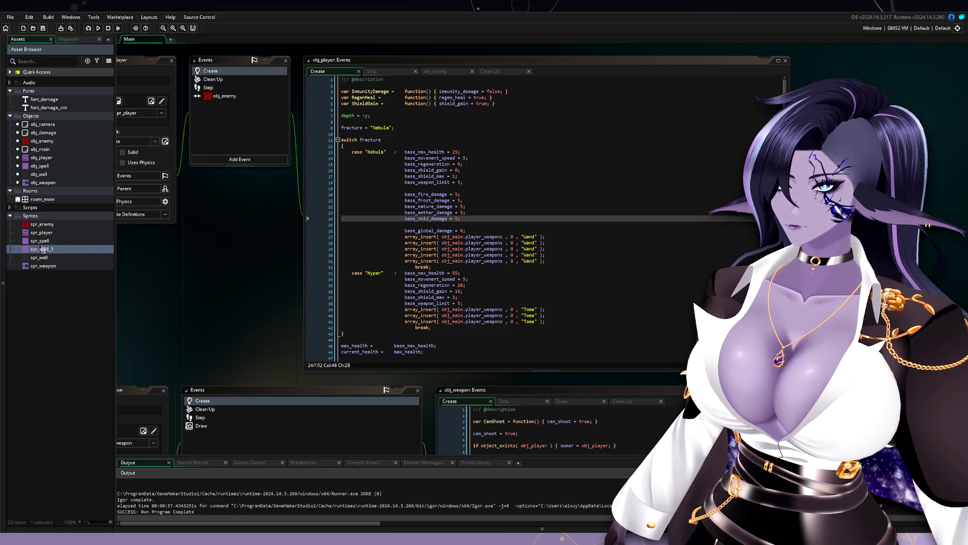
pyautogui.write('essence')
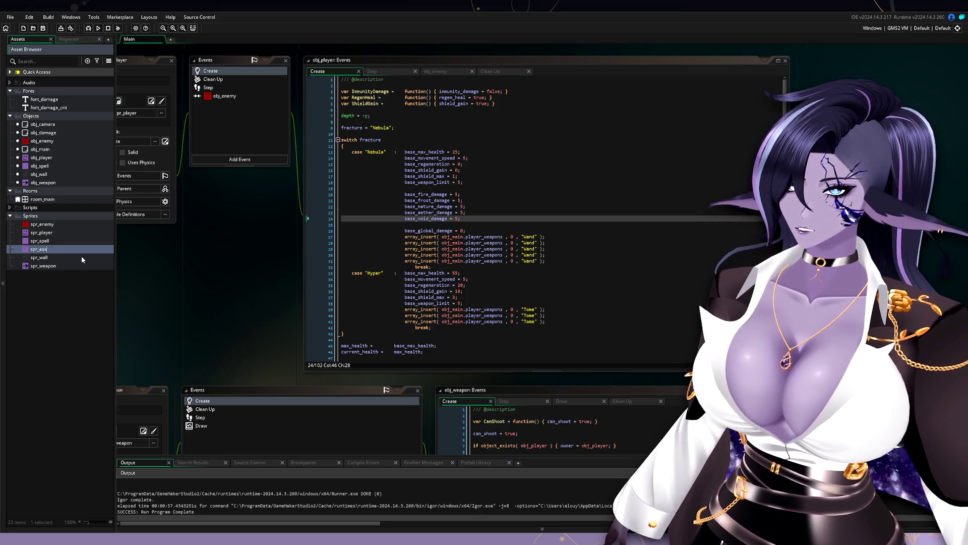
pyautogui.press('Return')
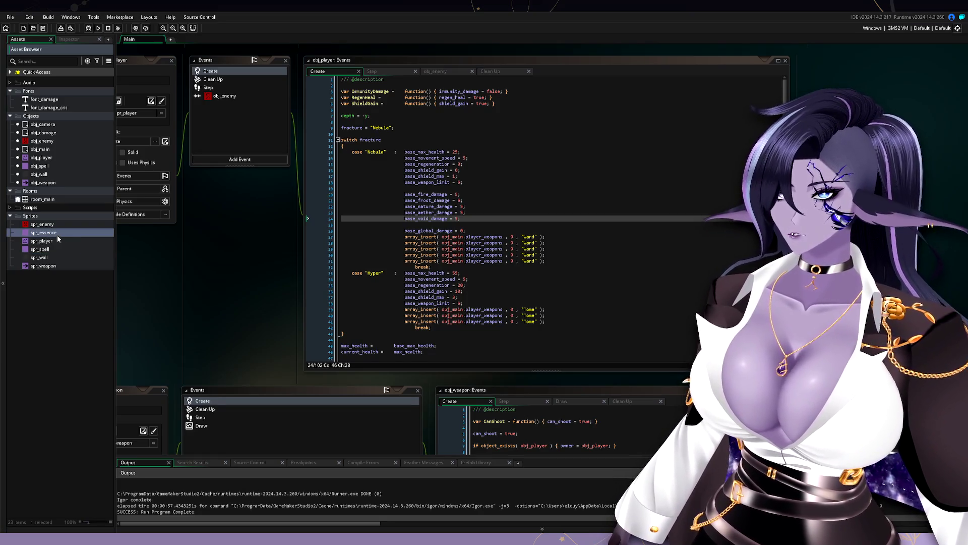
pyautogui.doubleClick(69, 234)
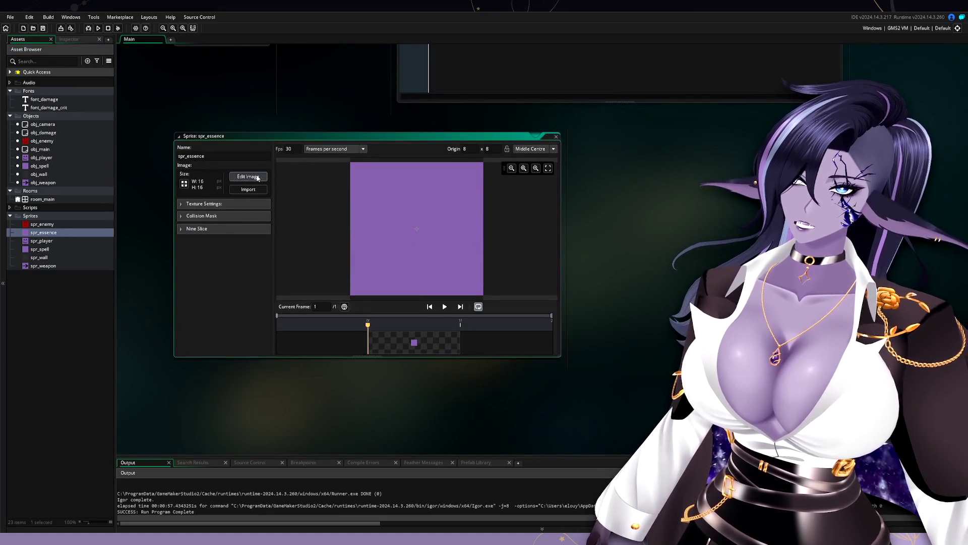
# Scale spr_essence from 16×16 down to 8×8 pixels and open its image editor.
pyautogui.click(184, 183)
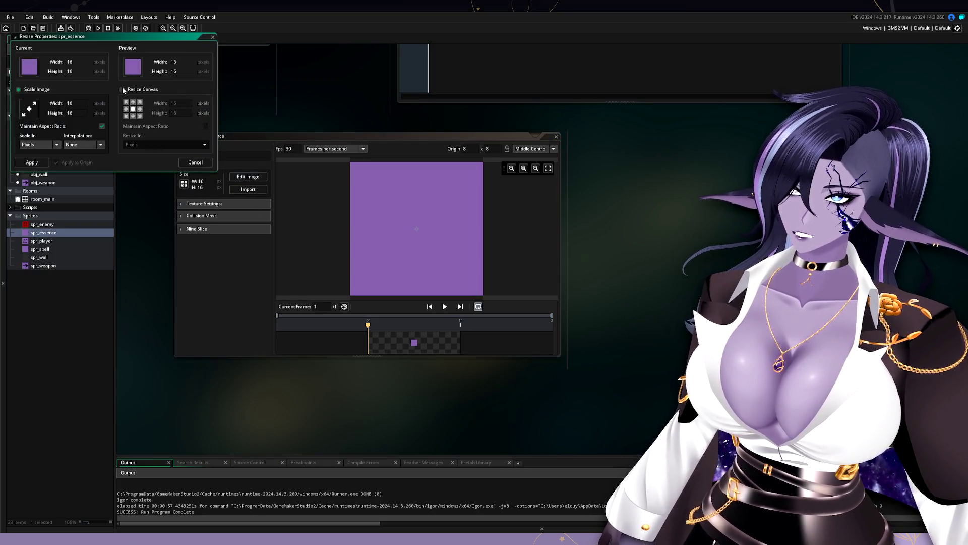
pyautogui.doubleClick(73, 104)
pyautogui.write('8')
pyautogui.click(79, 113)
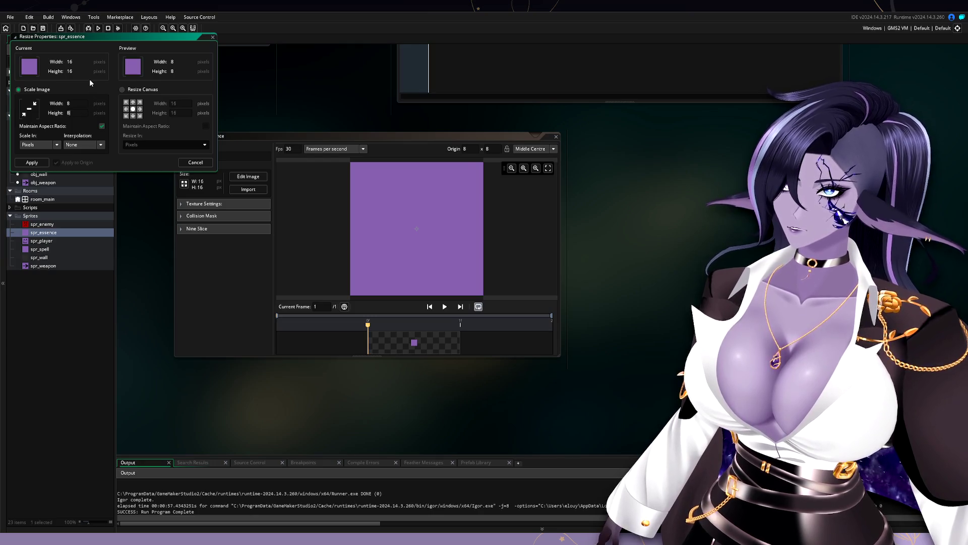
pyautogui.click(32, 163)
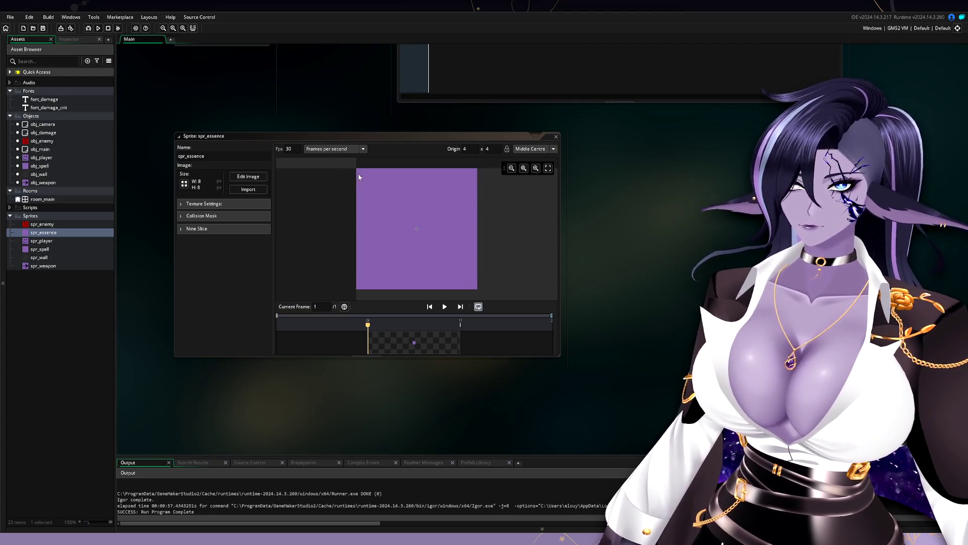
pyautogui.click(248, 176)
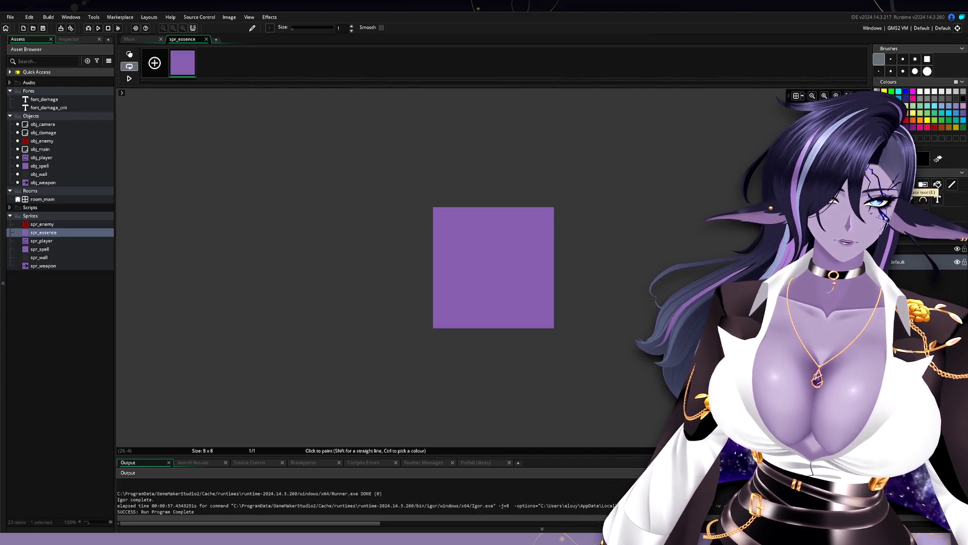
# Erase the top-left, top-right, bottom-right and bottom-left corner pixels with the Eraser.
pyautogui.click(938, 185)
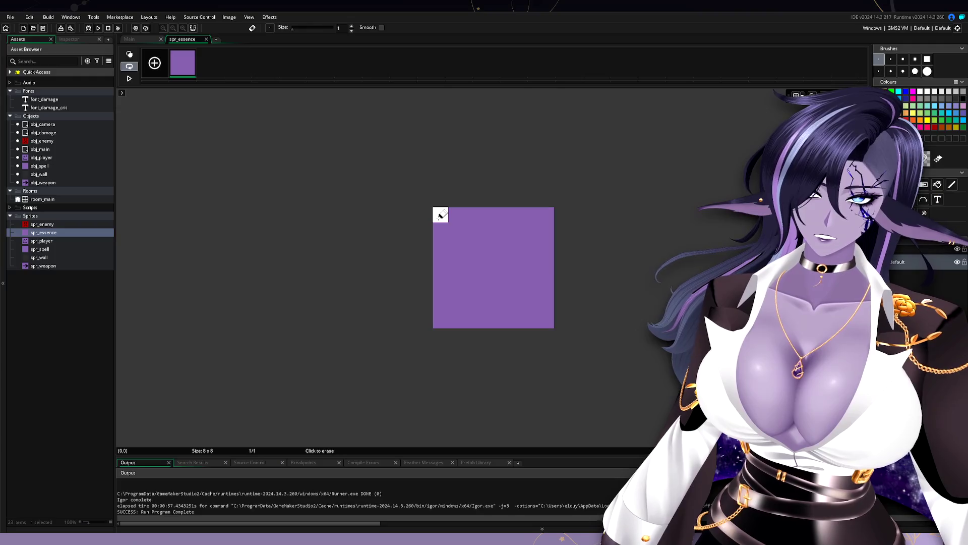
pyautogui.click(440, 215)
pyautogui.click(546, 214)
pyautogui.click(547, 321)
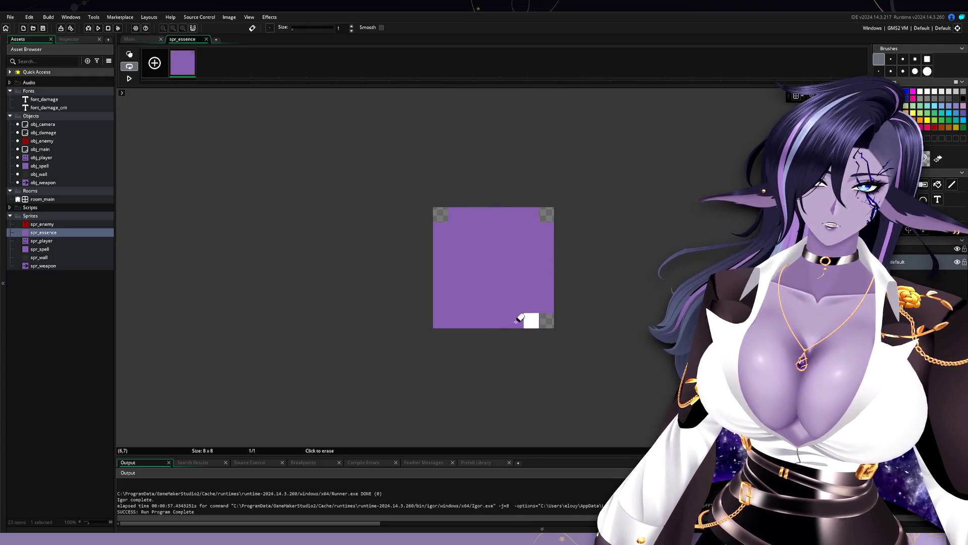
pyautogui.click(440, 320)
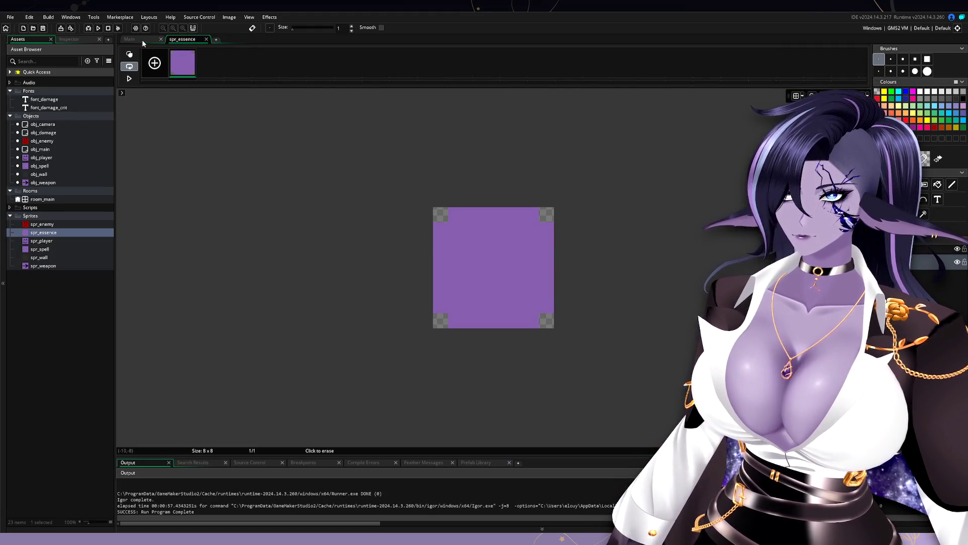
# Close the image editor, then close and reopen the spr_essence sprite window.
pyautogui.click(206, 39)
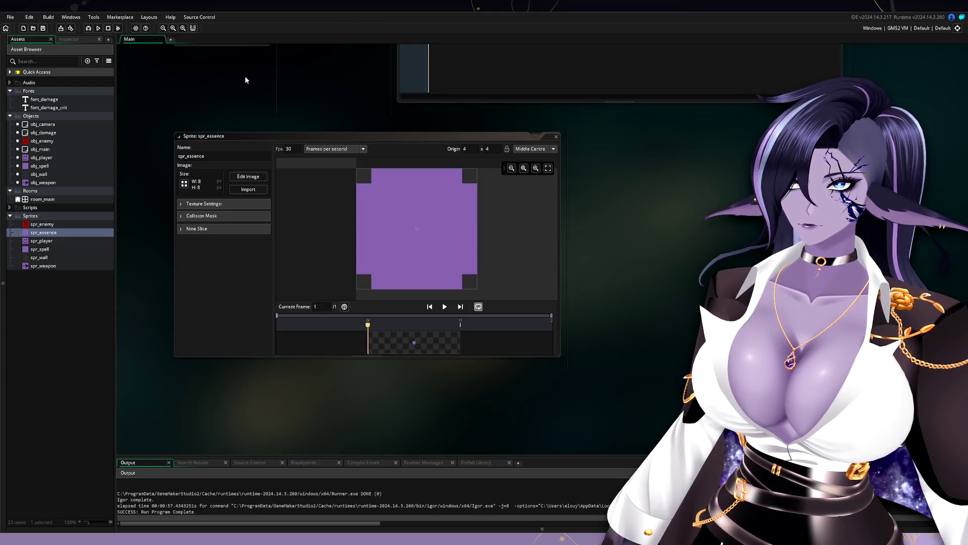
pyautogui.click(236, 234)
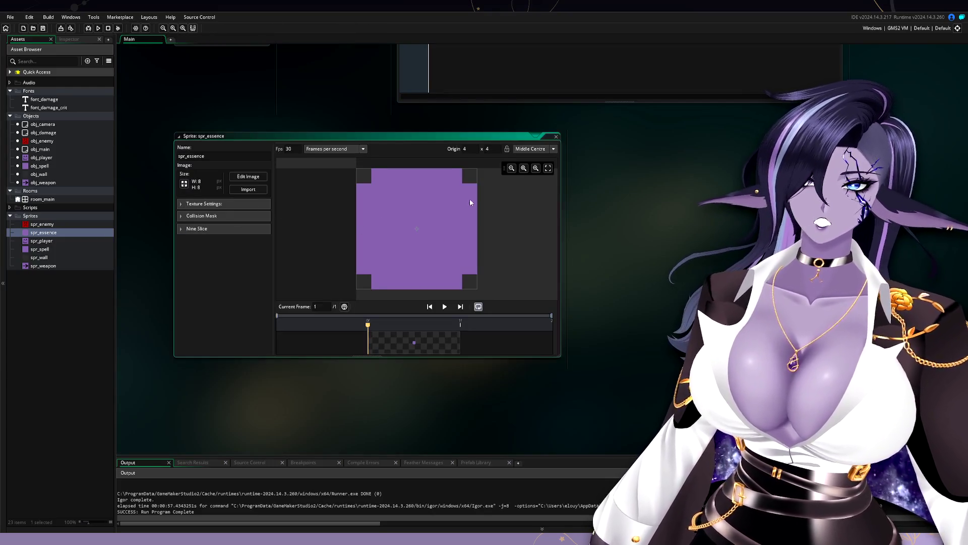
pyautogui.click(249, 176)
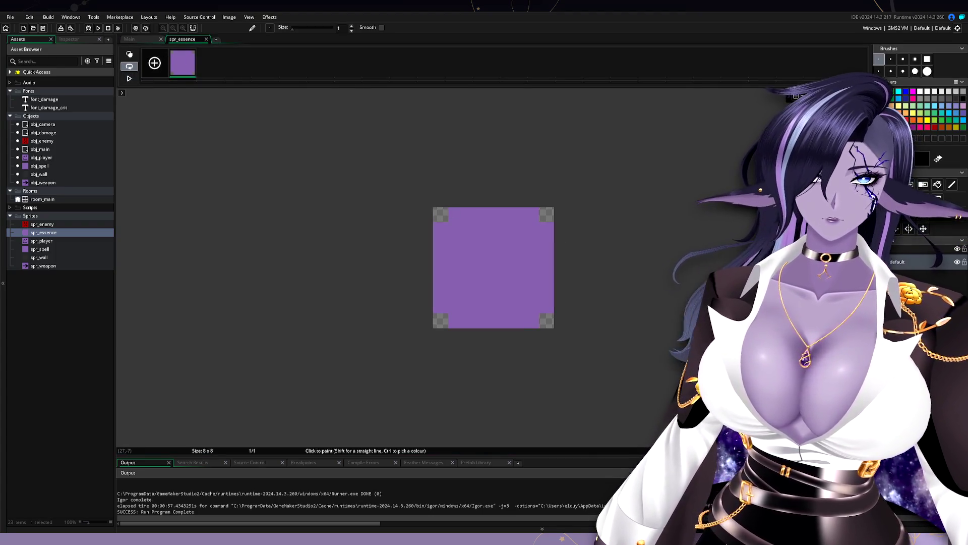
pyautogui.click(205, 38)
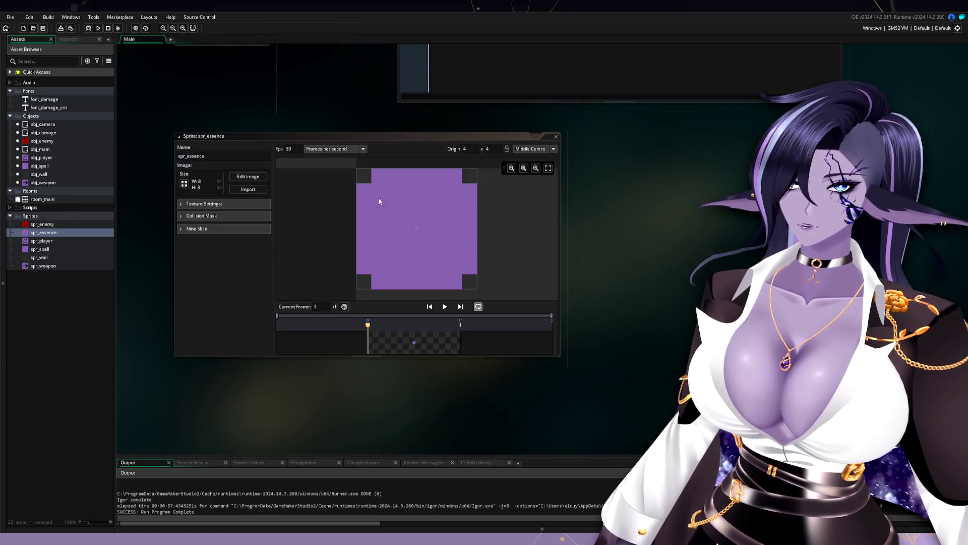
pyautogui.click(556, 137)
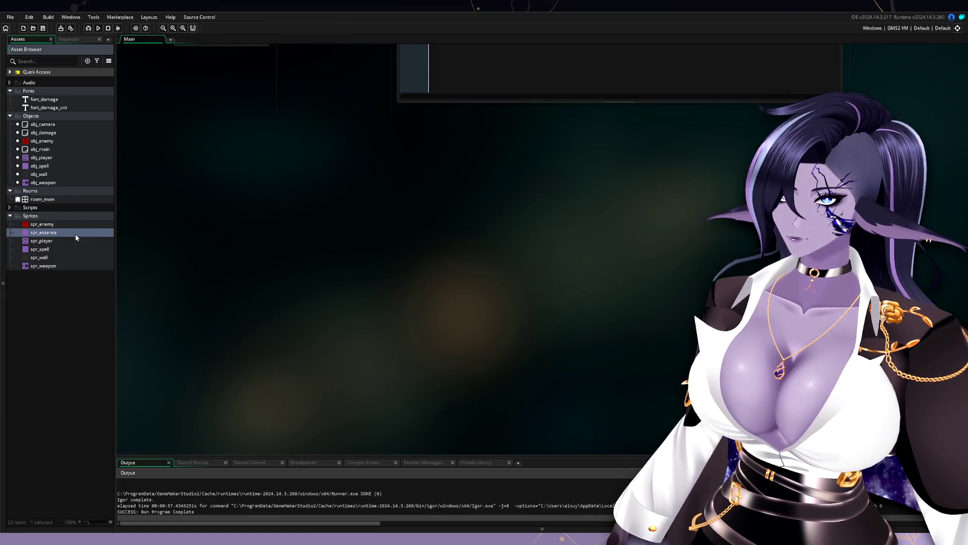
pyautogui.doubleClick(75, 233)
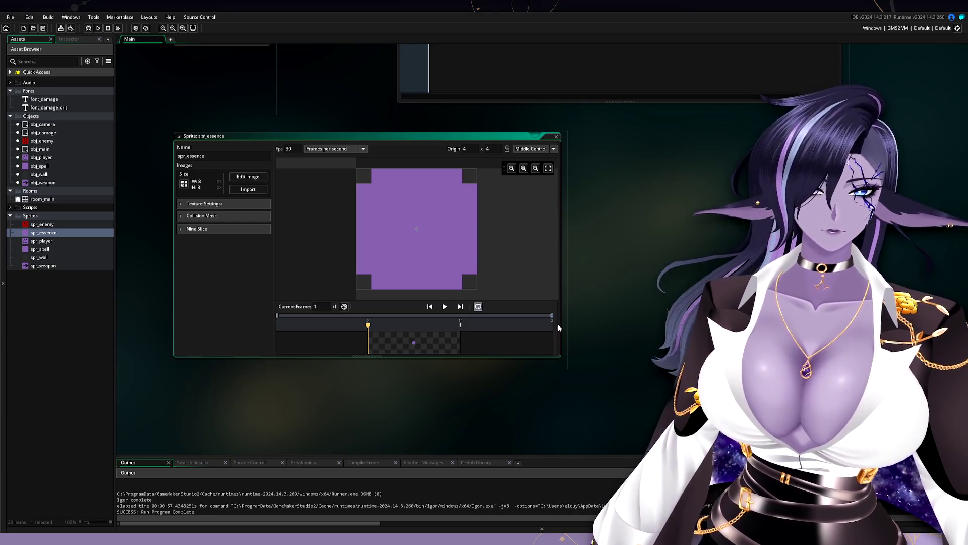
# Close the Sprite: spr_essence window.
pyautogui.click(557, 137)
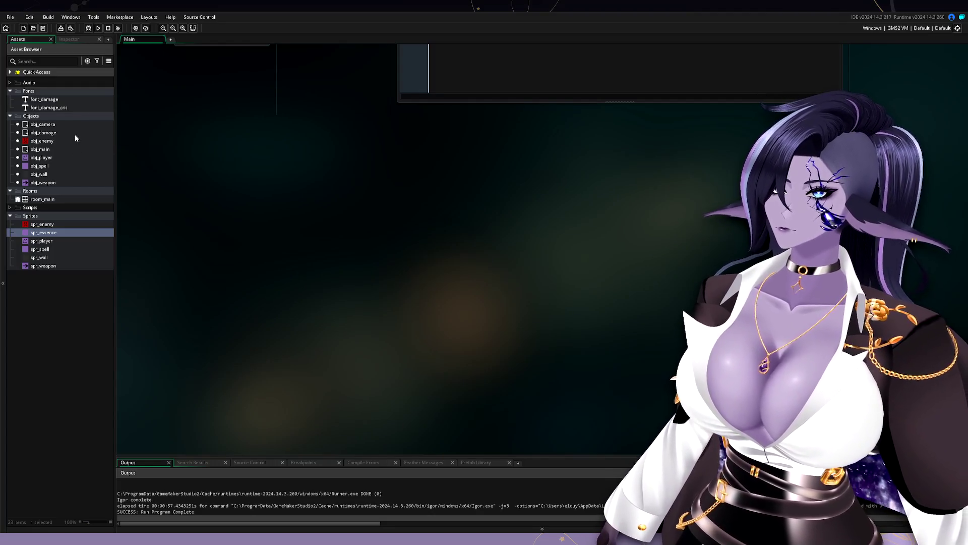
# Show obj_damage's Create event code, then select the spr_essence sprite asset.
pyautogui.doubleClick(74, 133)
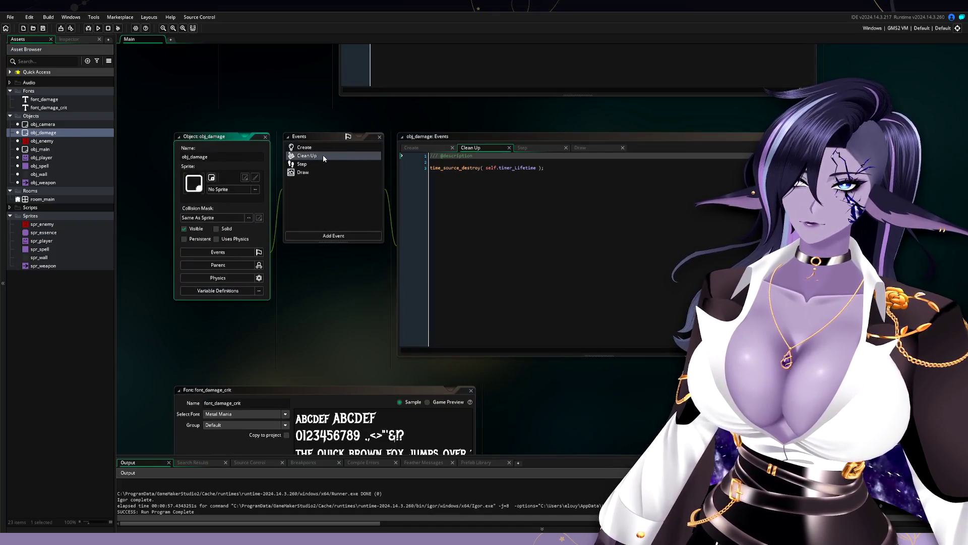
pyautogui.click(339, 149)
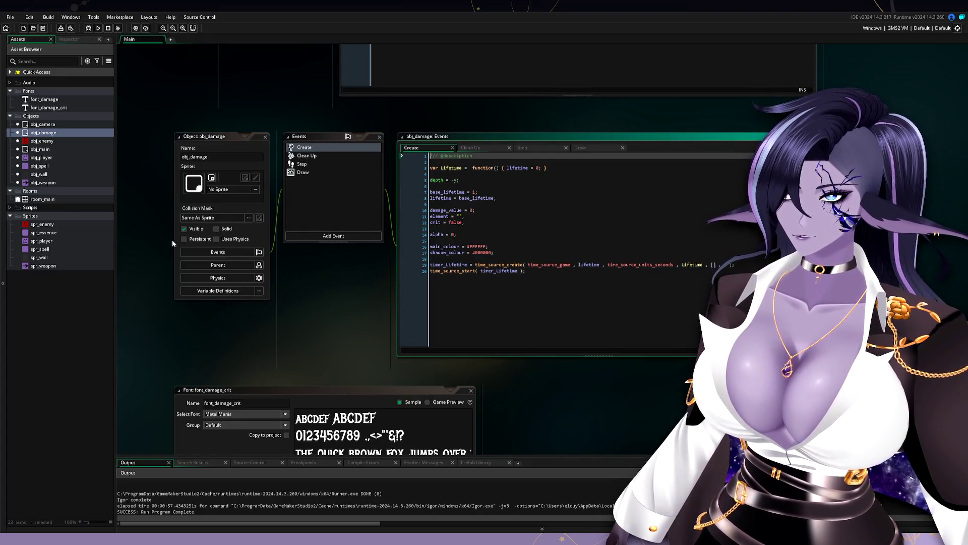
pyautogui.click(68, 233)
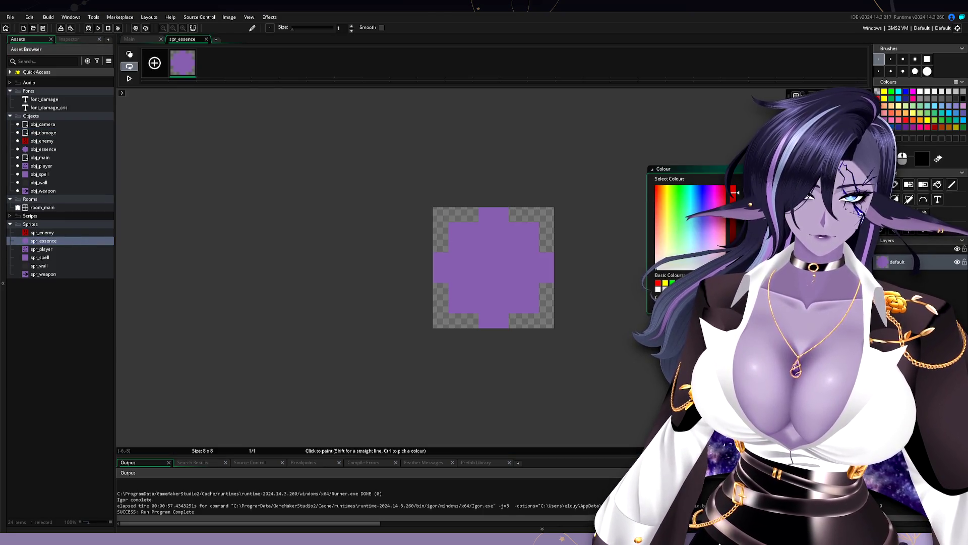
# Flood-fill the purple spr_essence sprite solid white and close its image editor.
pyautogui.press('Escape')
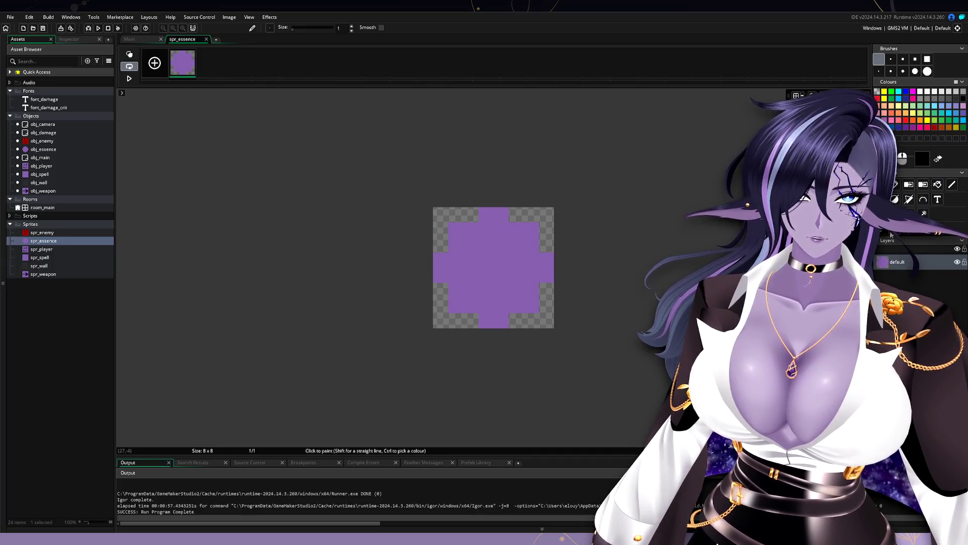
pyautogui.click(938, 184)
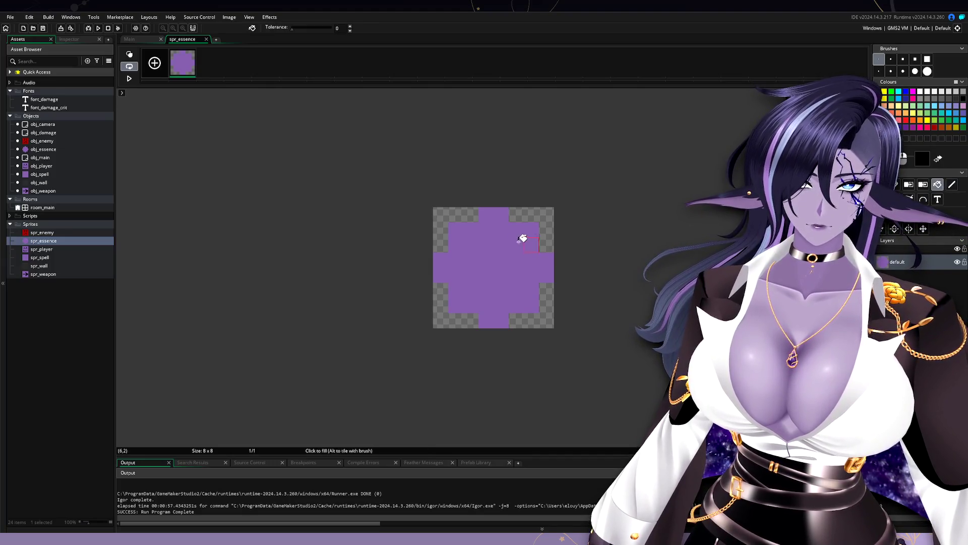
pyautogui.click(525, 236)
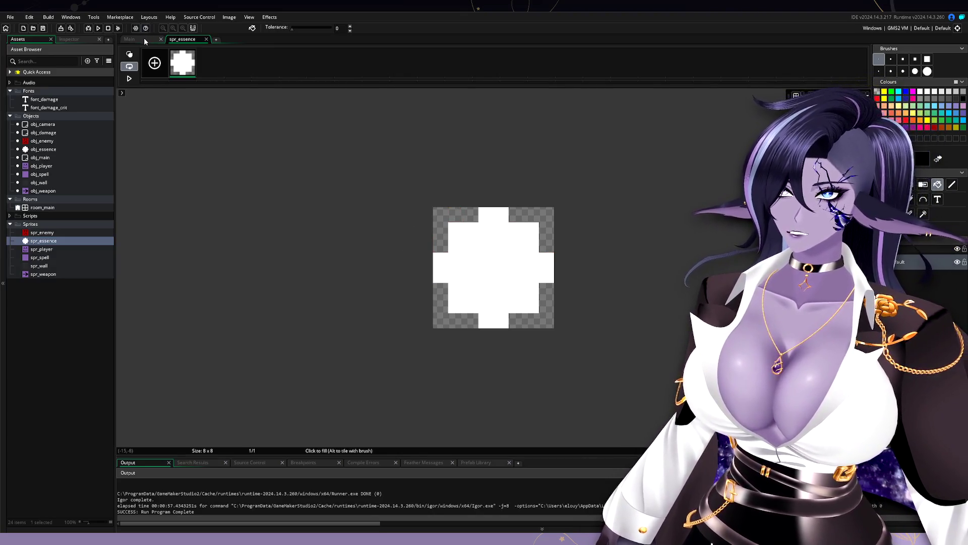
pyautogui.click(144, 38)
pyautogui.click(206, 40)
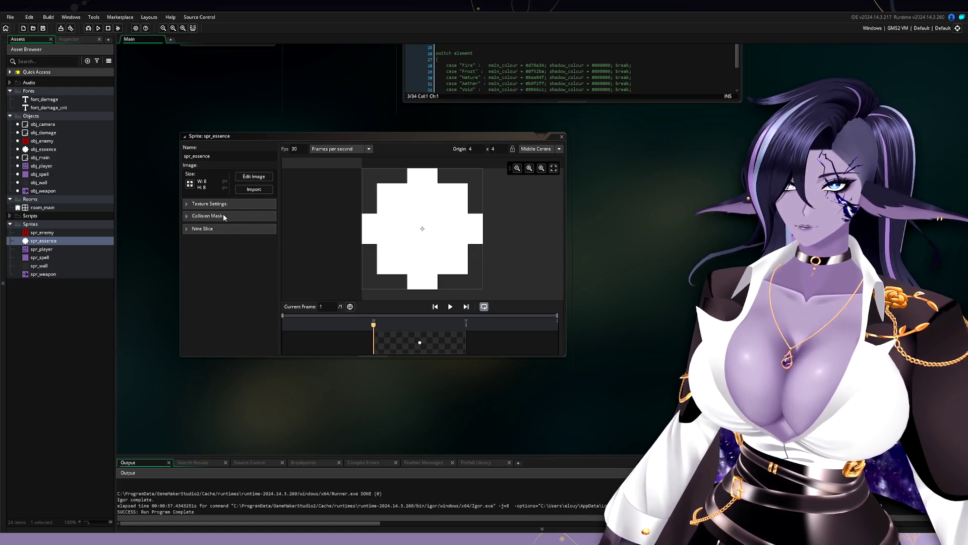
# Check the sprite's collision mask settings, then collapse the spr_essence window.
pyautogui.click(224, 217)
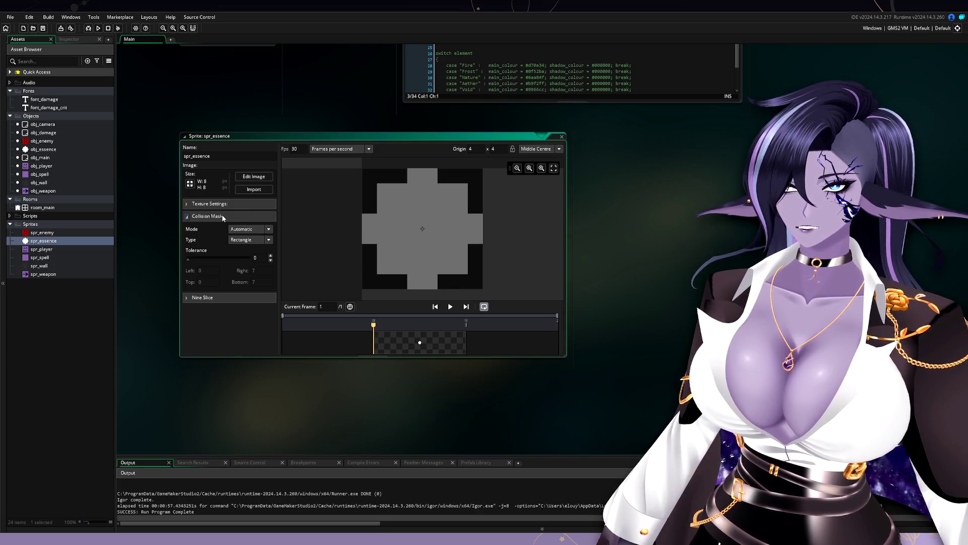
pyautogui.click(223, 217)
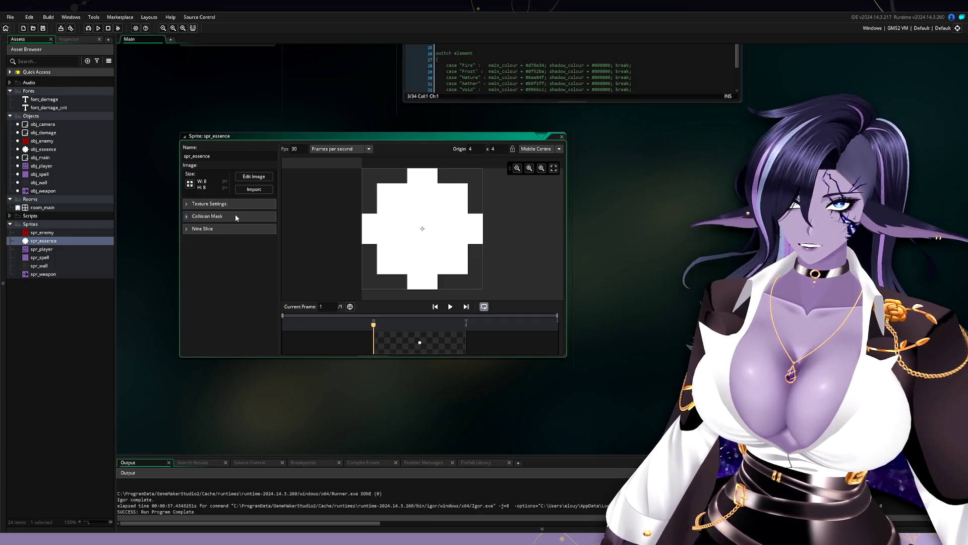
pyautogui.doubleClick(483, 137)
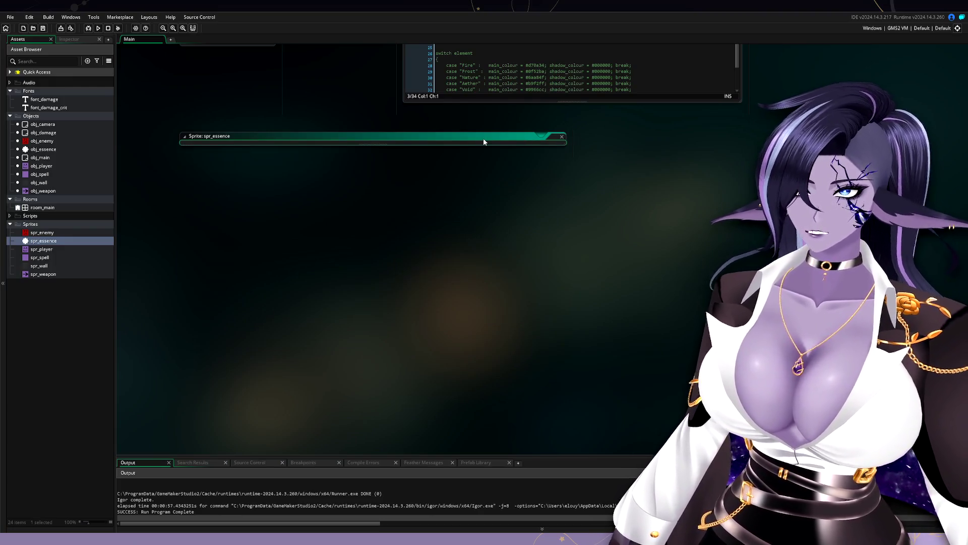
# Add an empty if instance_exists( obj_player ) { } block on line 3 of obj_essence's Step code.
pyautogui.middleClick(483, 137)
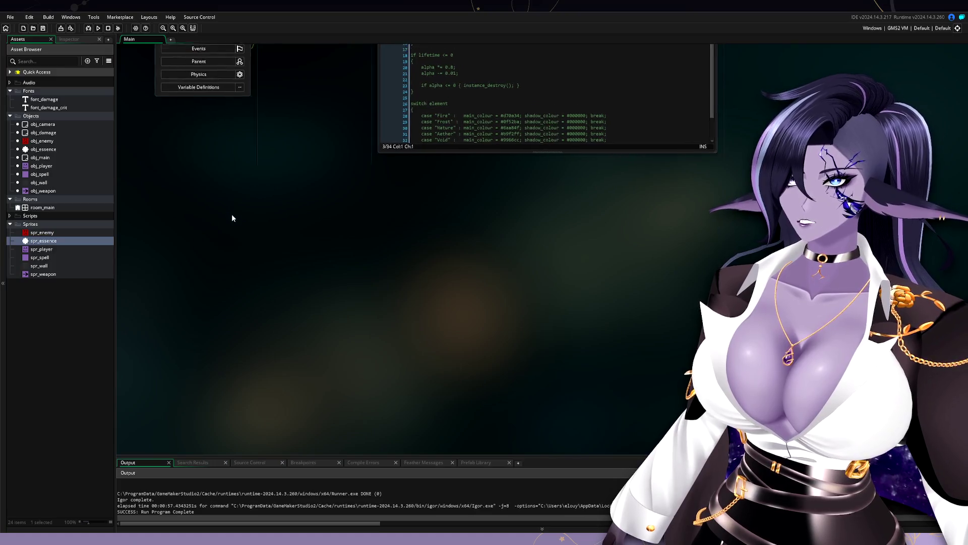
pyautogui.moveTo(232, 218); pyautogui.dragTo(192, 305)
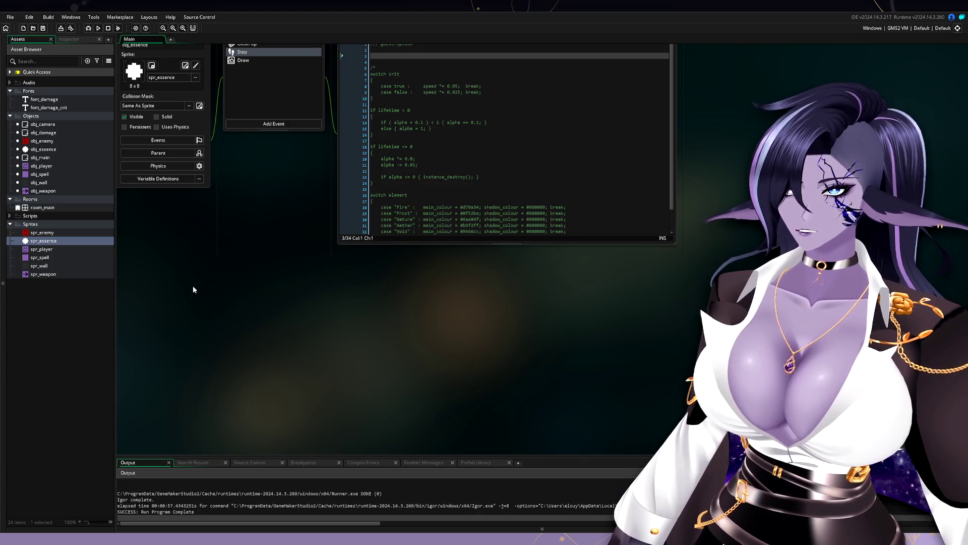
pyautogui.moveTo(244, 212)
pyautogui.mouseDown()
pyautogui.moveTo(313, 301)
pyautogui.moveTo(352, 282)
pyautogui.mouseUp()
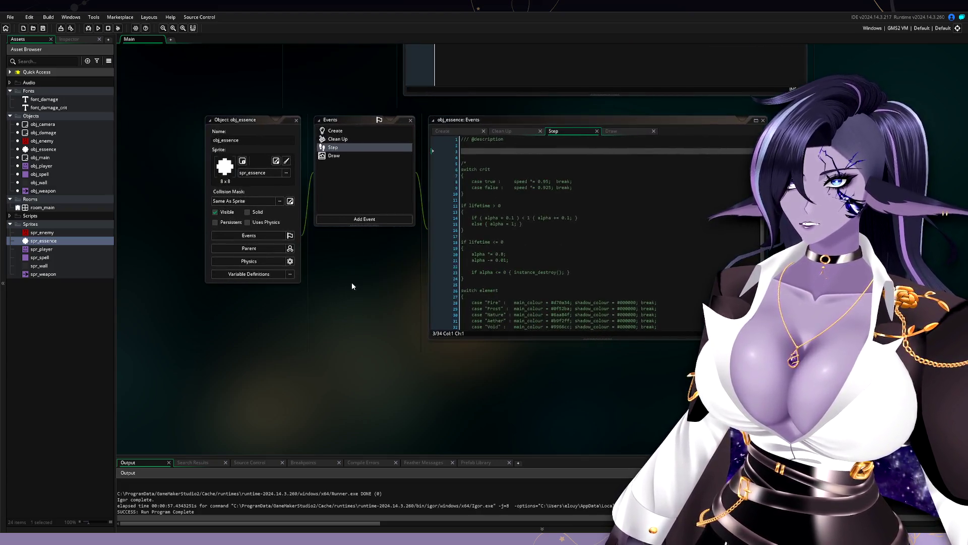
pyautogui.click(463, 171)
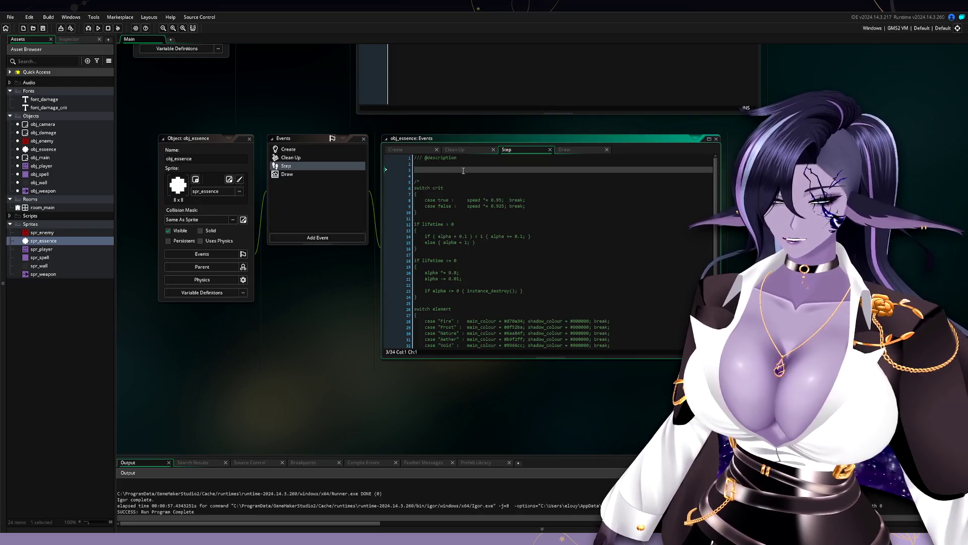
pyautogui.write('if')
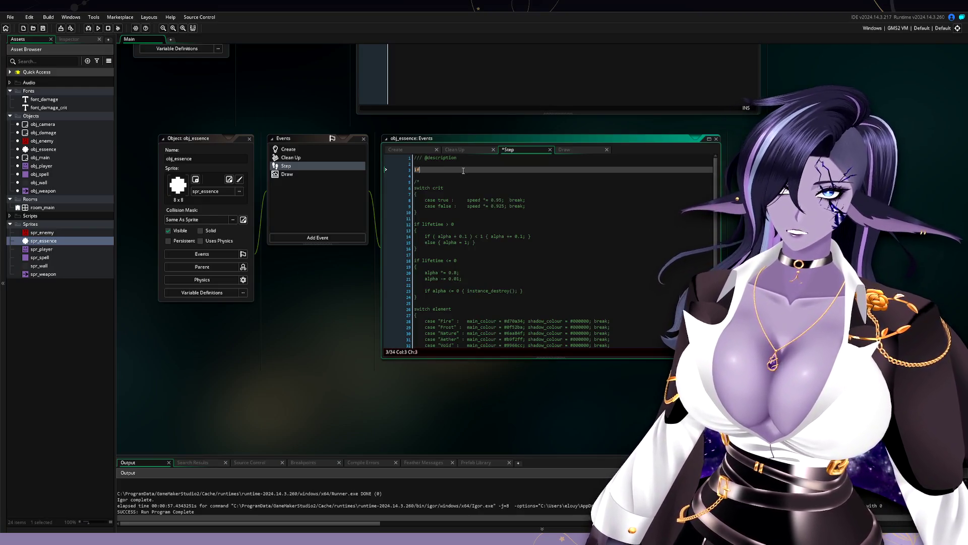
pyautogui.write(' instanc')
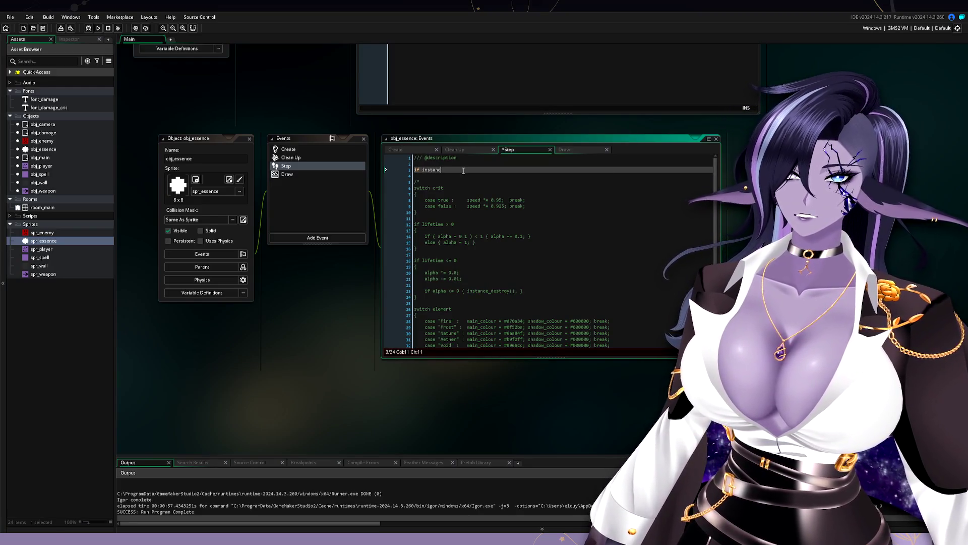
pyautogui.write('e_exis')
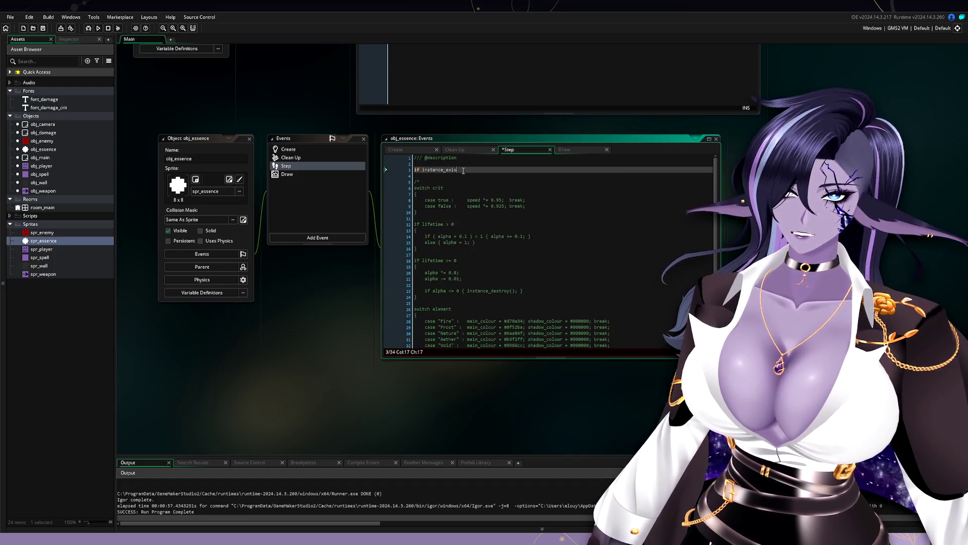
pyautogui.write('ts(oob')
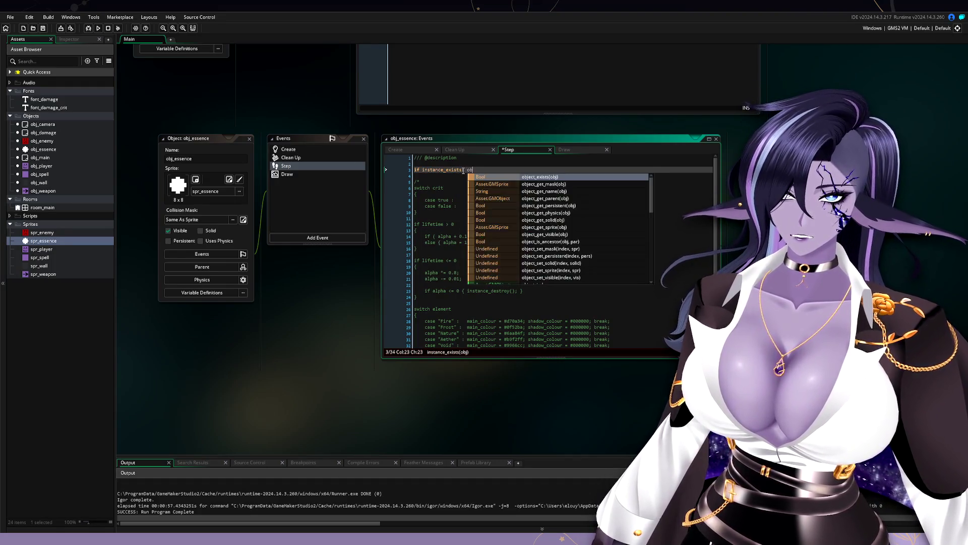
pyautogui.write('_player')
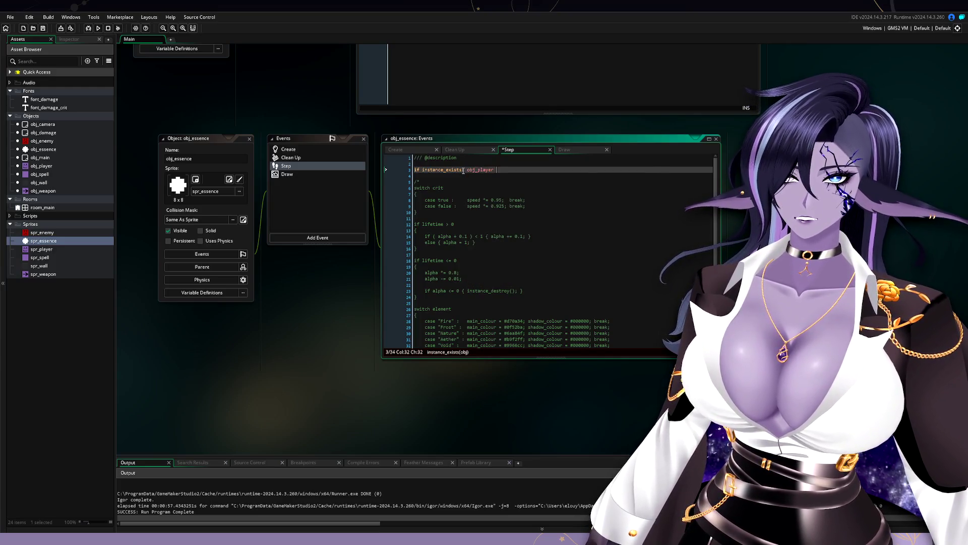
pyautogui.write(')')
pyautogui.press('Return')
pyautogui.write('{')
pyautogui.press('Return')
pyautogui.write('}')
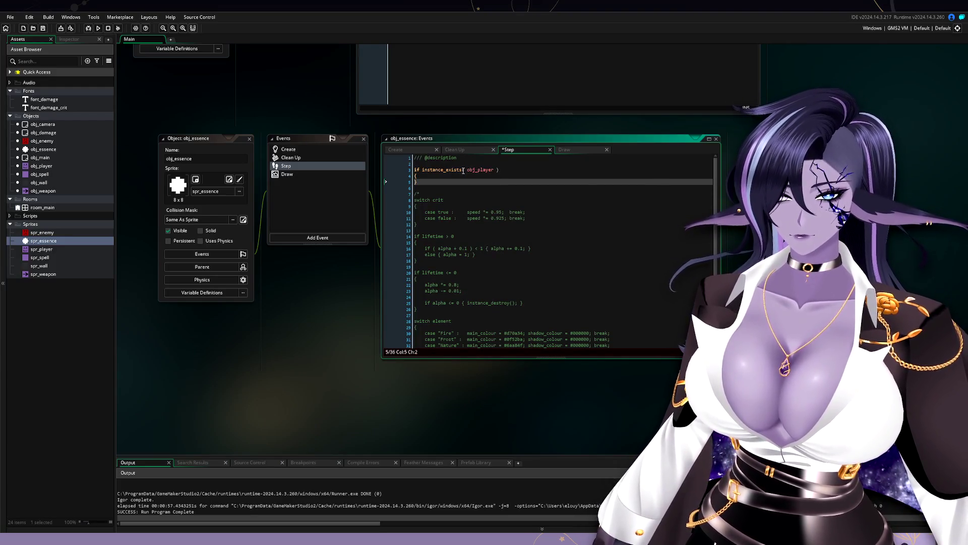
pyautogui.press('Return')
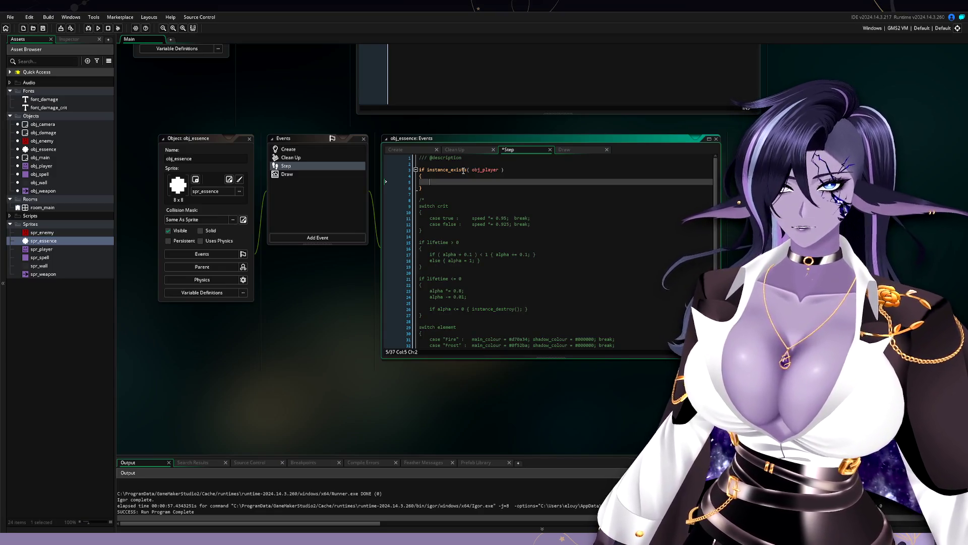
# Copy the move_towards_point line from obj_enemy's Step event.
pyautogui.scroll(3, 328, 202)
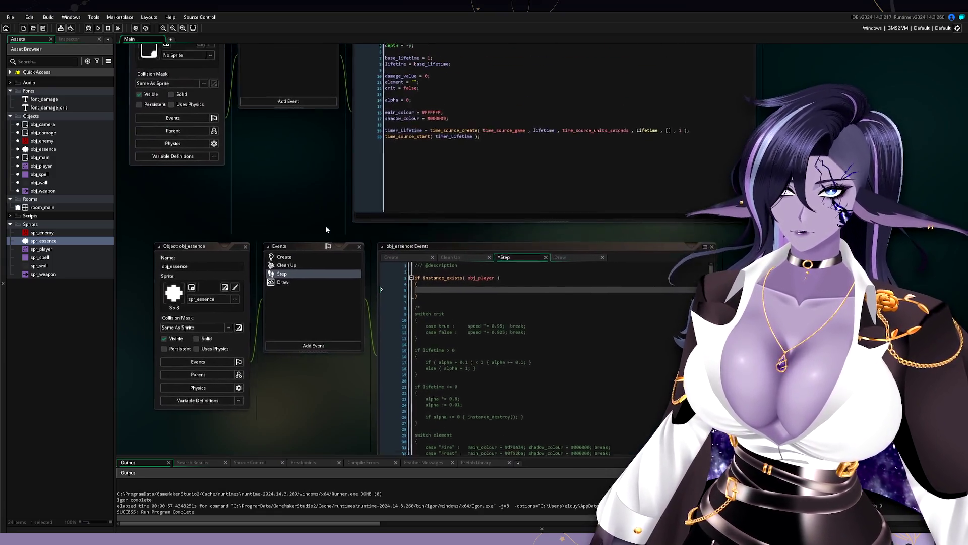
pyautogui.scroll(2, 297, 165)
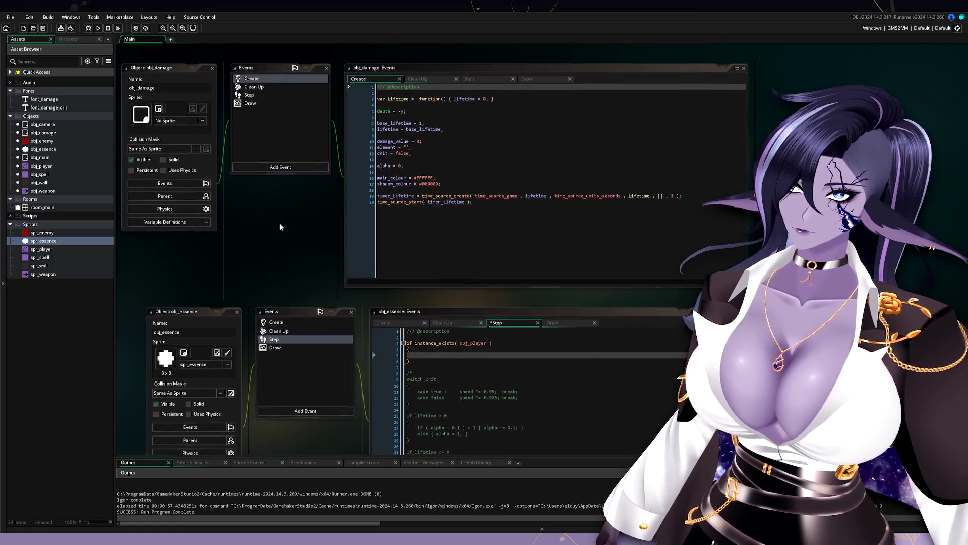
pyautogui.doubleClick(71, 141)
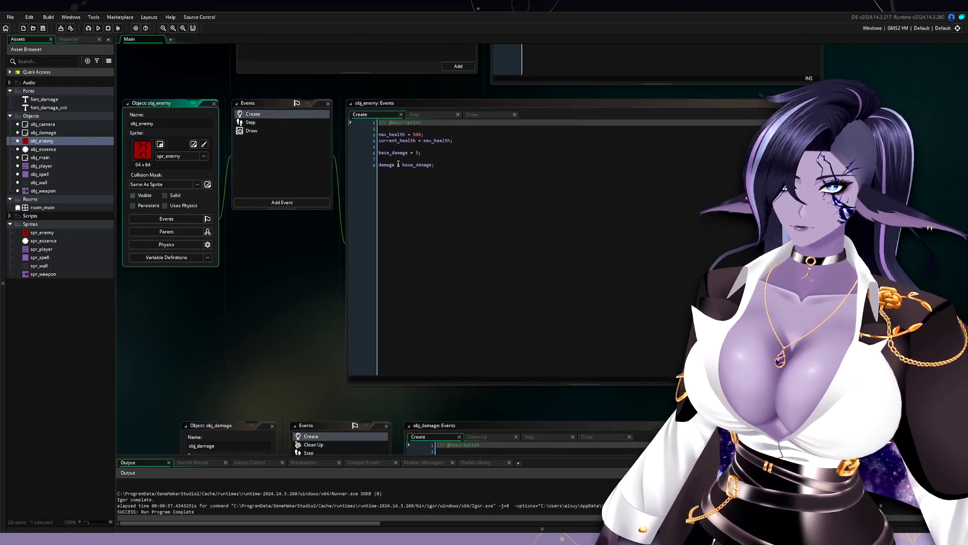
pyautogui.click(277, 125)
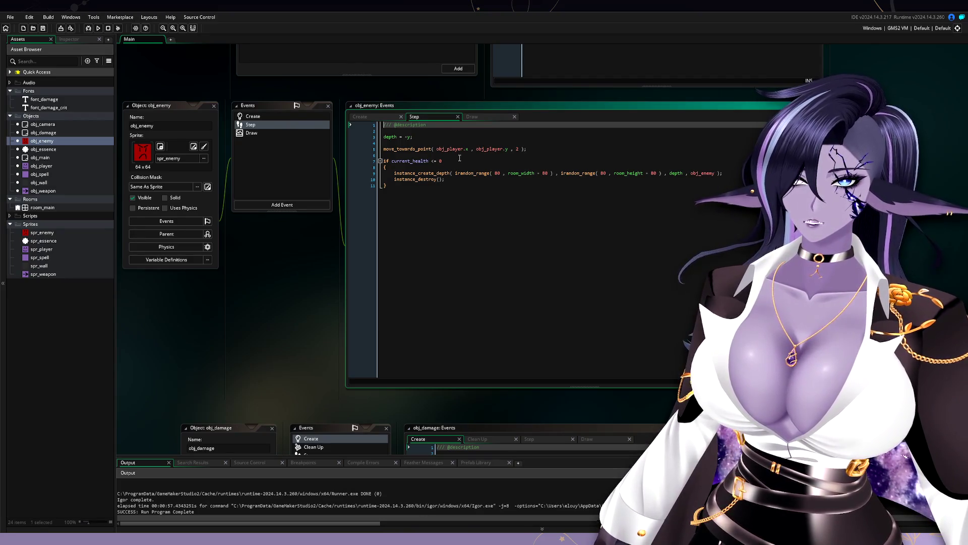
pyautogui.click(353, 148)
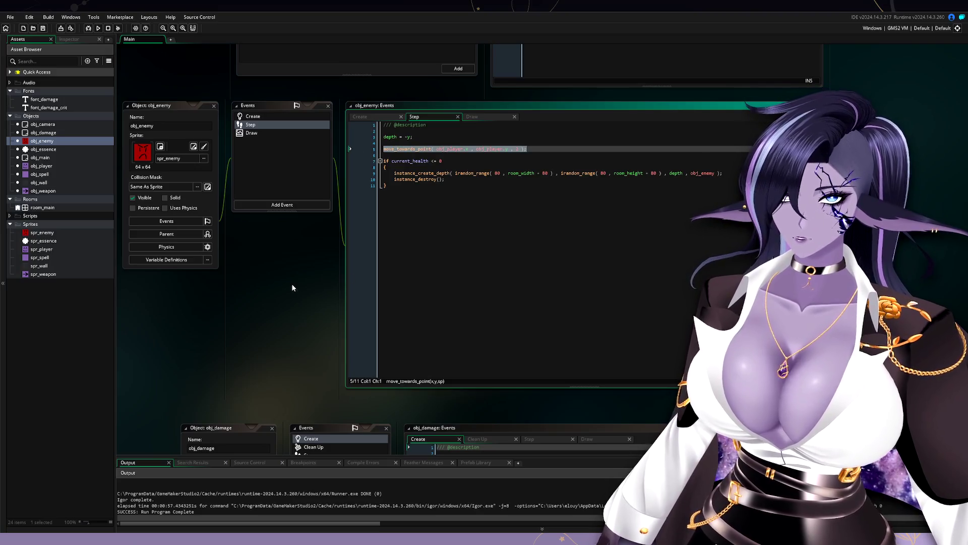
# Paste the line into obj_essence's if block and change its speed from 2 to 5.
pyautogui.scroll(-10, 292, 287)
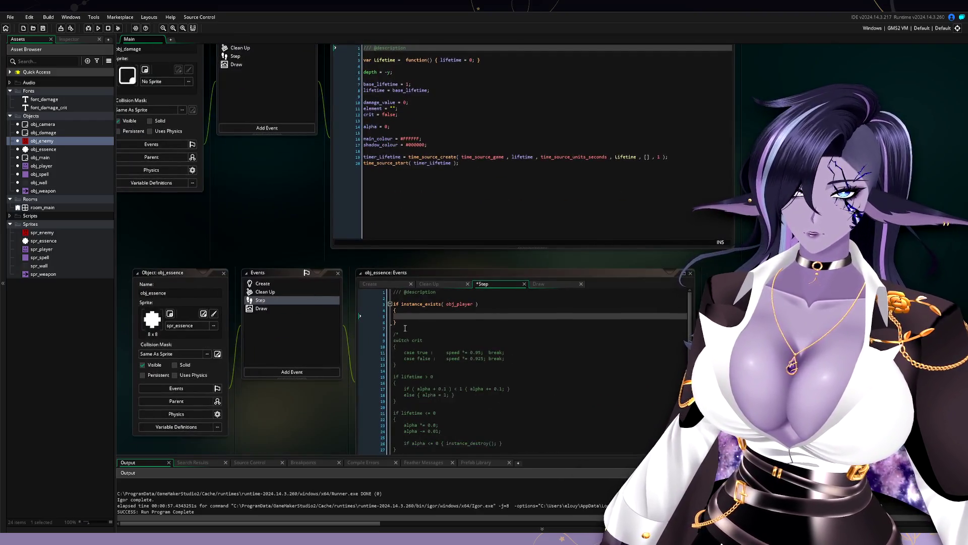
pyautogui.write('move_towards_point( obj_player.x , obj_player.y , 2 );')
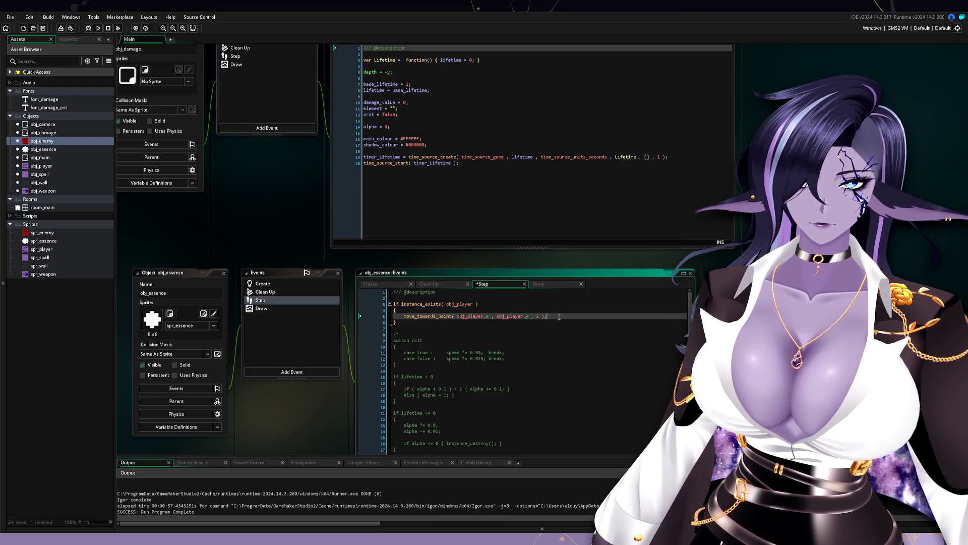
pyautogui.doubleClick(538, 316)
pyautogui.write('5')
pyautogui.click(576, 327)
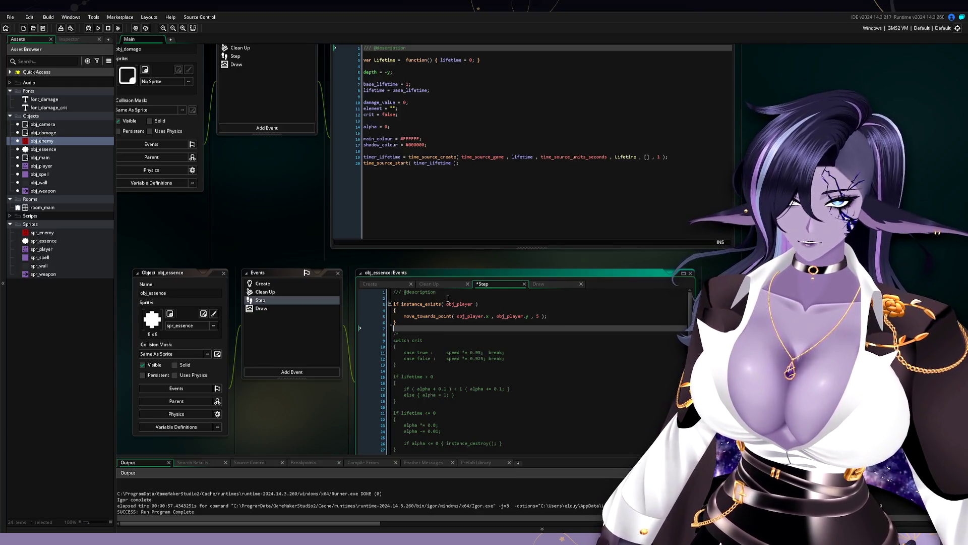
pyautogui.click(438, 310)
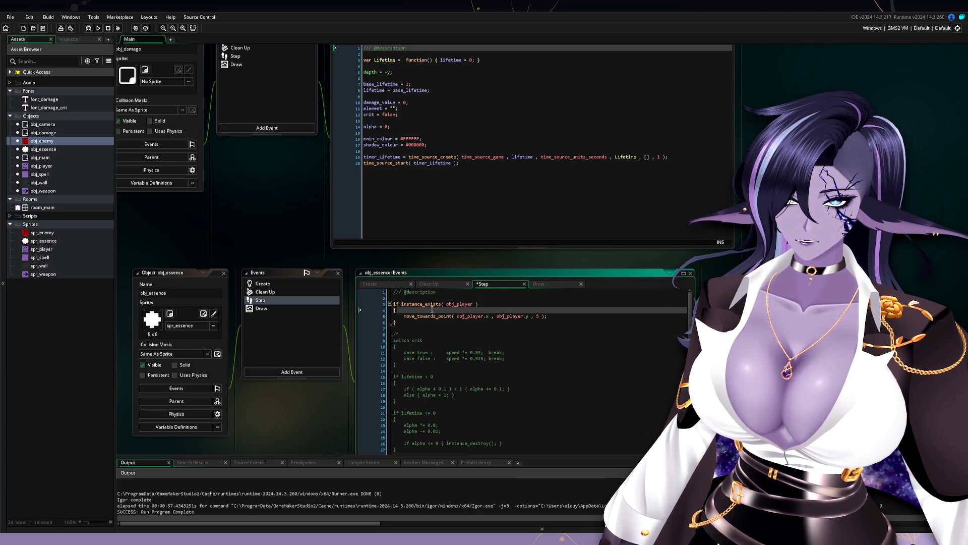
pyautogui.doubleClick(43, 132)
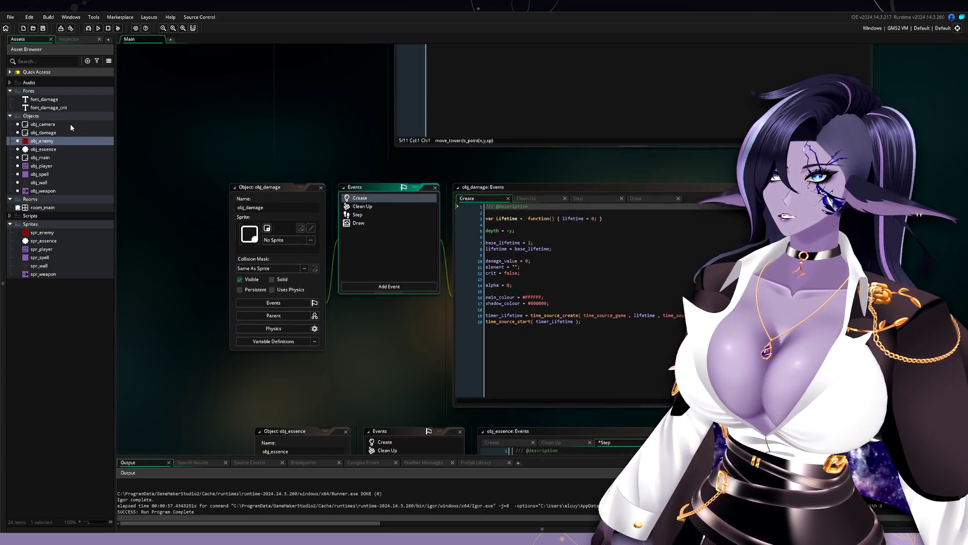
# Declare base_magnet_range = 128 above the fracture switch in obj_player's Create event.
pyautogui.doubleClick(41, 165)
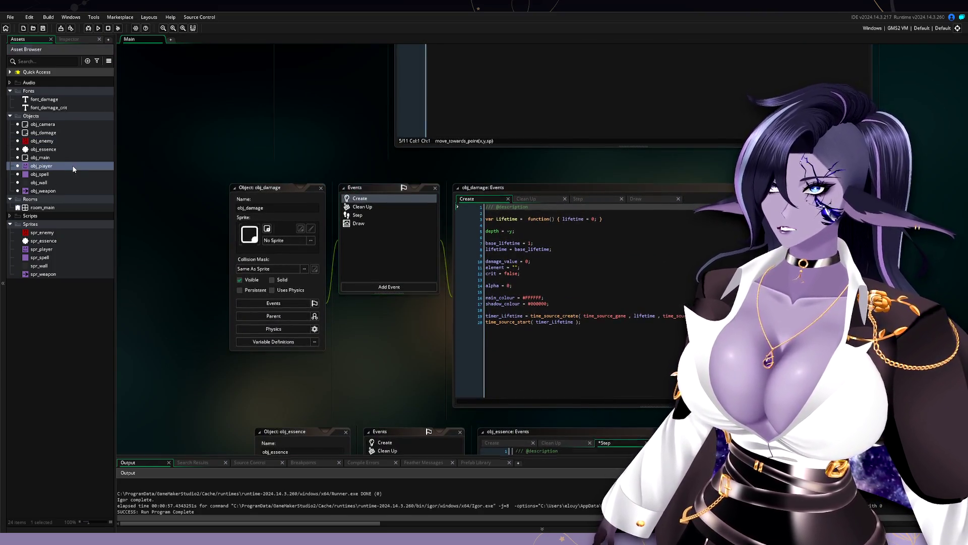
pyautogui.click(472, 163)
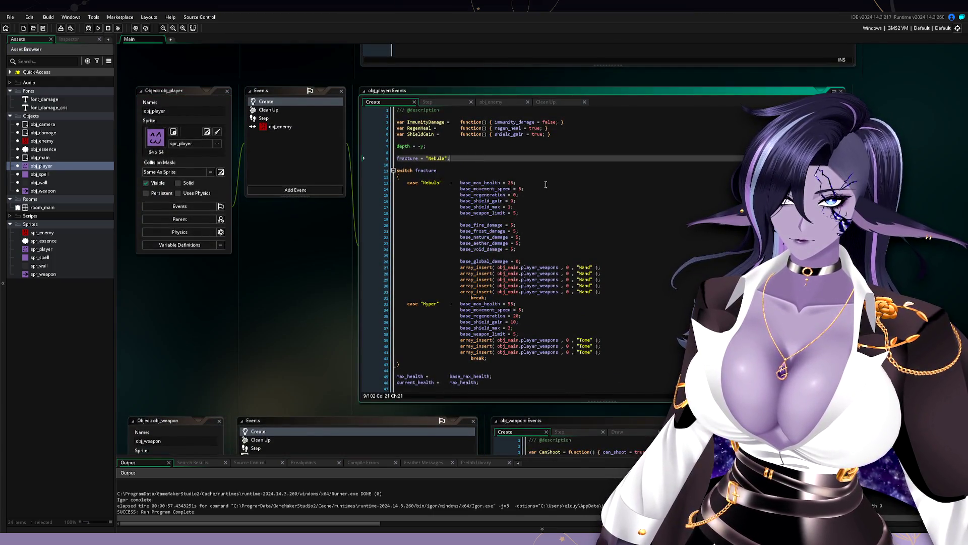
pyautogui.press('Return')
pyautogui.press('Return')
pyautogui.write('base_')
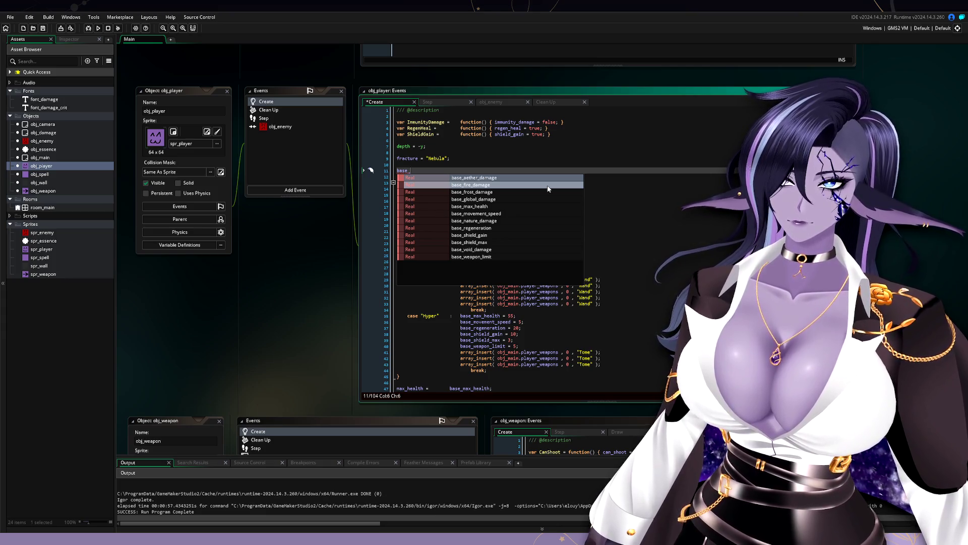
pyautogui.write('pick')
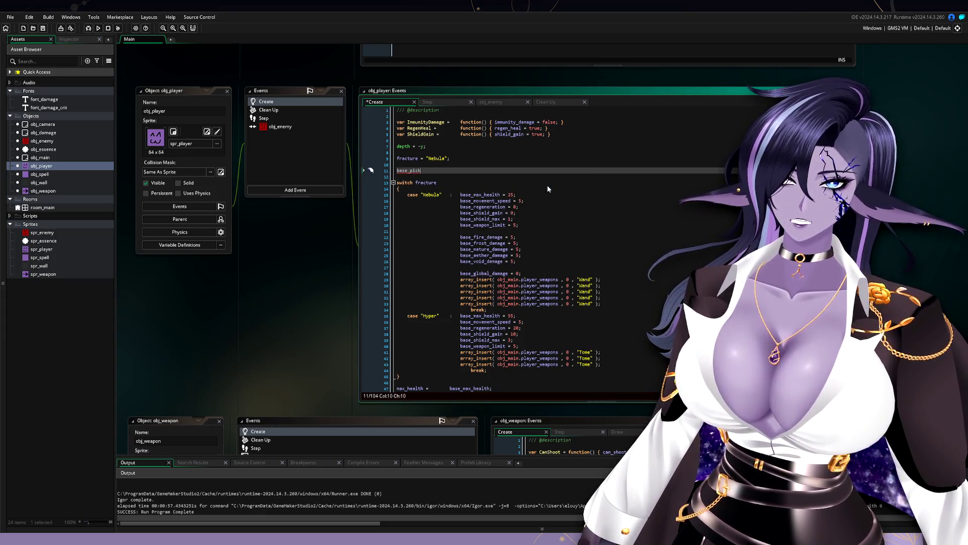
pyautogui.write('up_range')
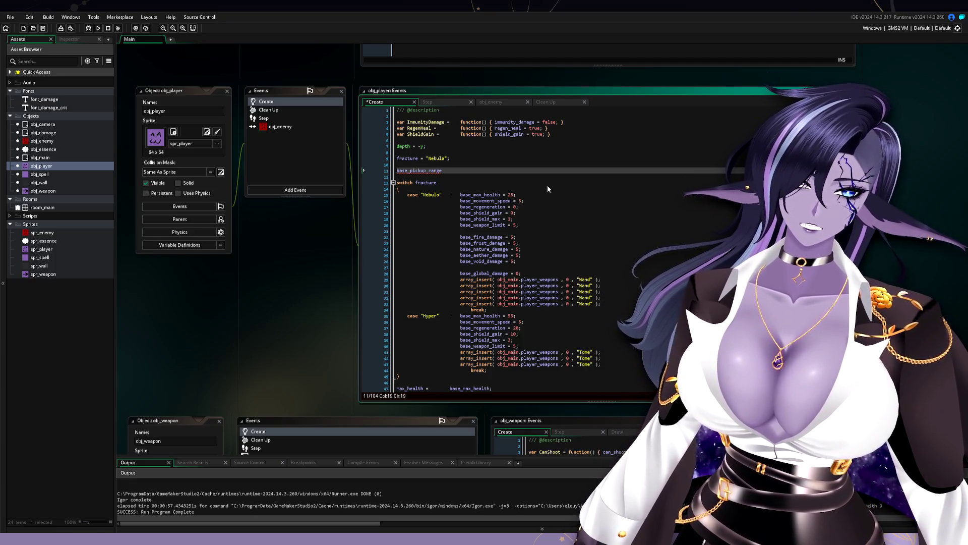
pyautogui.write('= ')
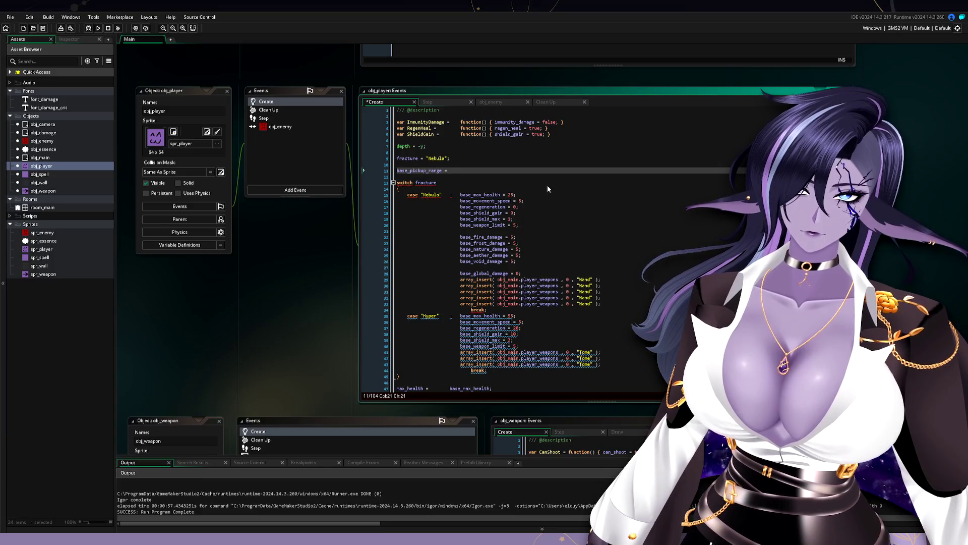
pyautogui.write('0;')
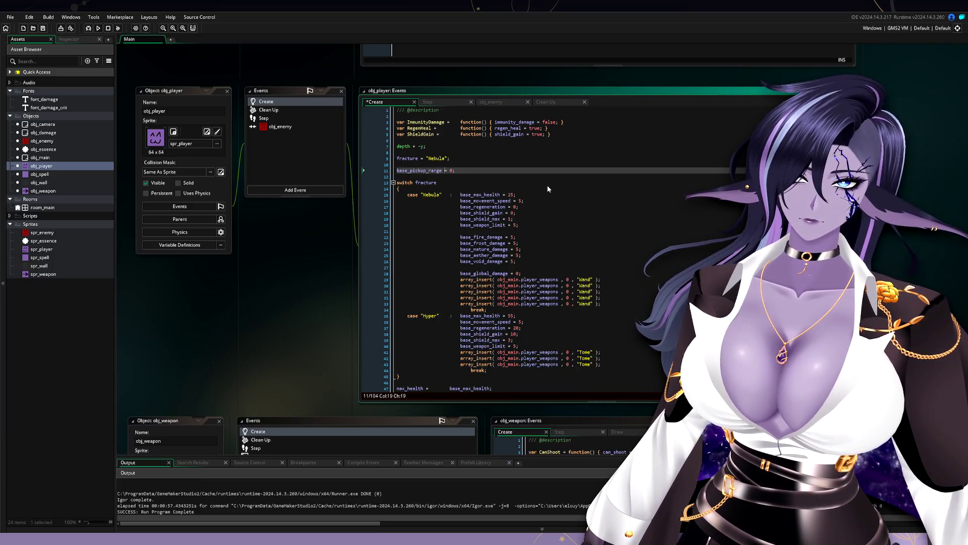
pyautogui.press('Left')
pyautogui.press('Left')
pyautogui.press('Left')
pyautogui.press('BackSpace')
pyautogui.press('BackSpace')
pyautogui.press('BackSpace')
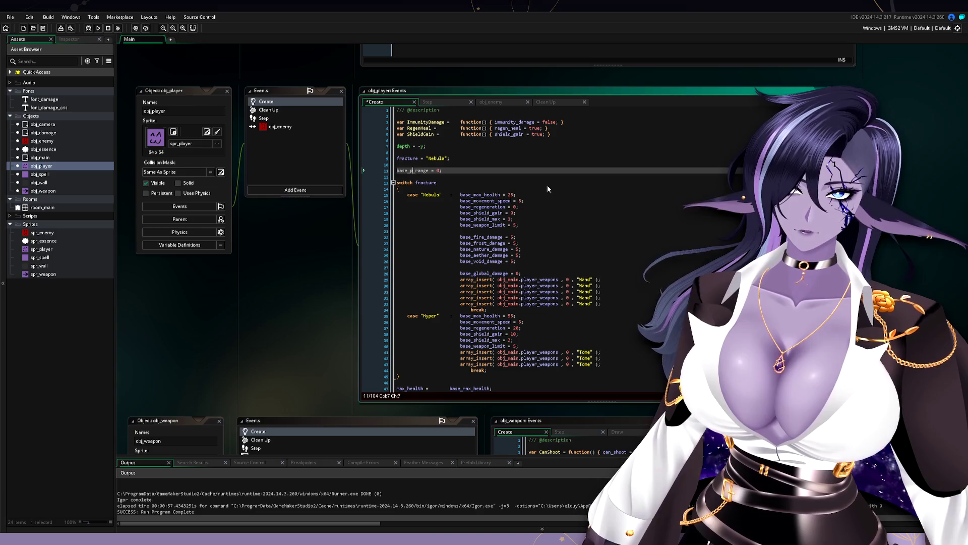
pyautogui.press('BackSpace')
pyautogui.write('magnet')
pyautogui.press('Right')
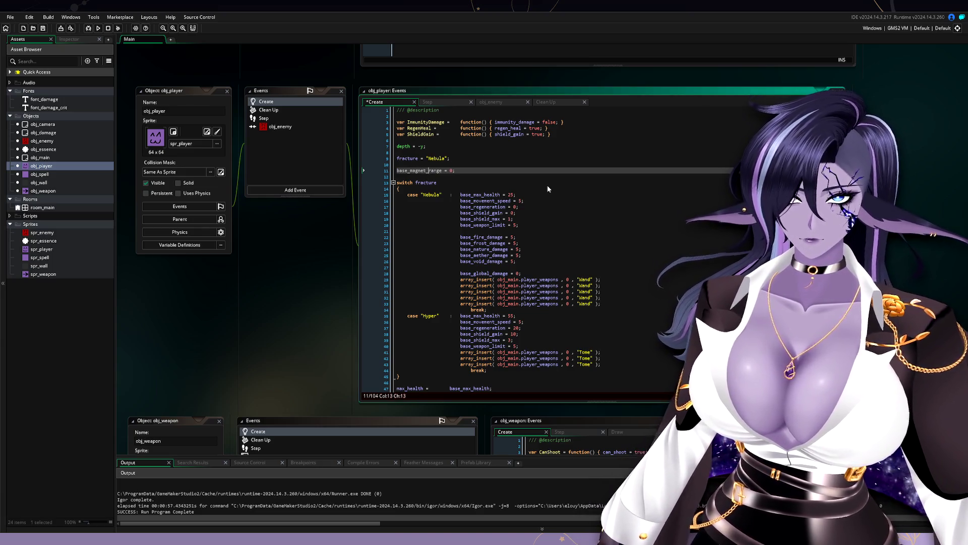
pyautogui.press('End')
pyautogui.press('BackSpace')
pyautogui.press('BackSpace')
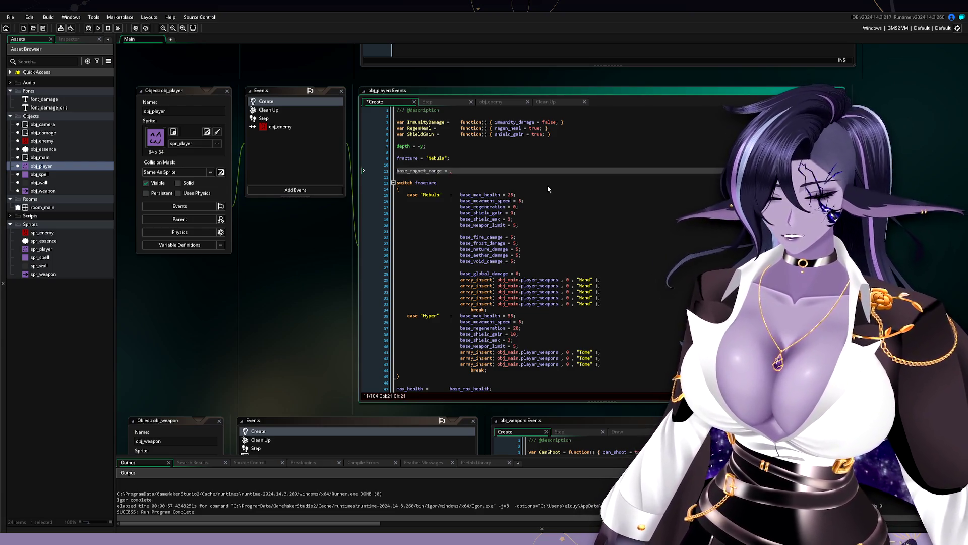
pyautogui.write('128')
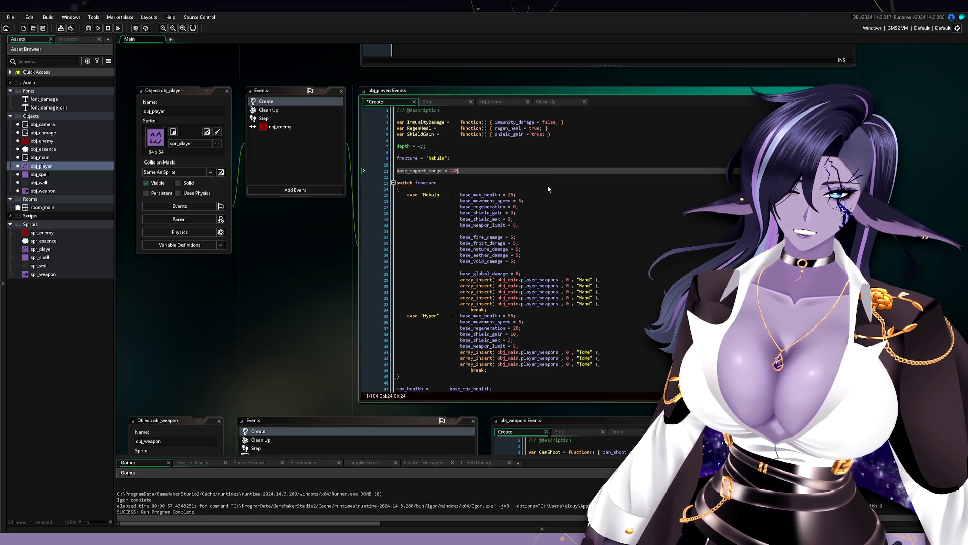
pyautogui.press('End')
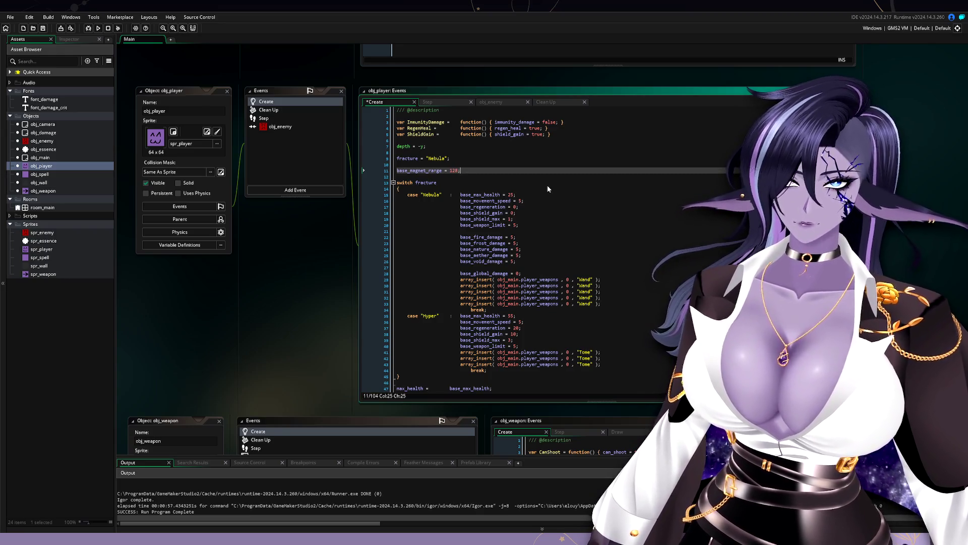
# Add magnet_range = base_magnet_range; below it using autocomplete.
pyautogui.press('Return')
pyautogui.press('Return')
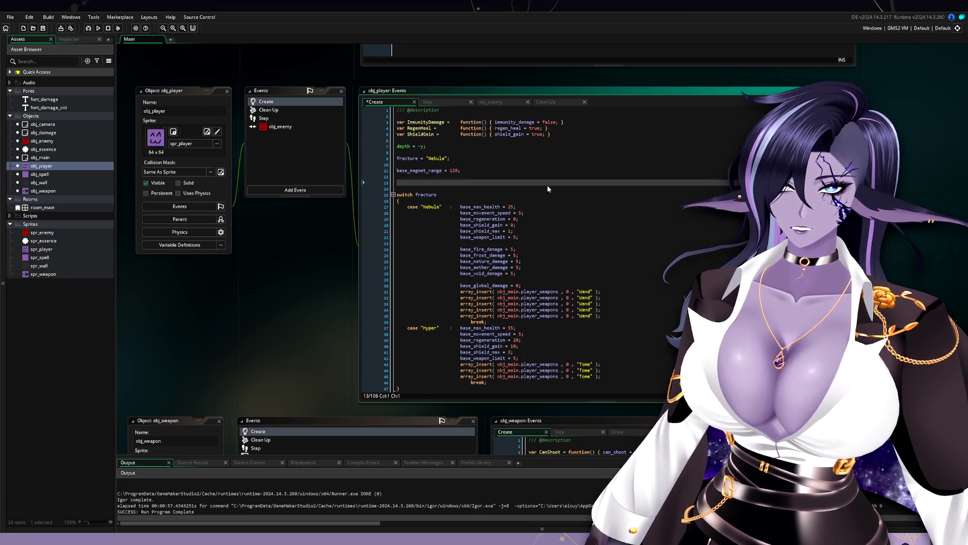
pyautogui.write('magnet')
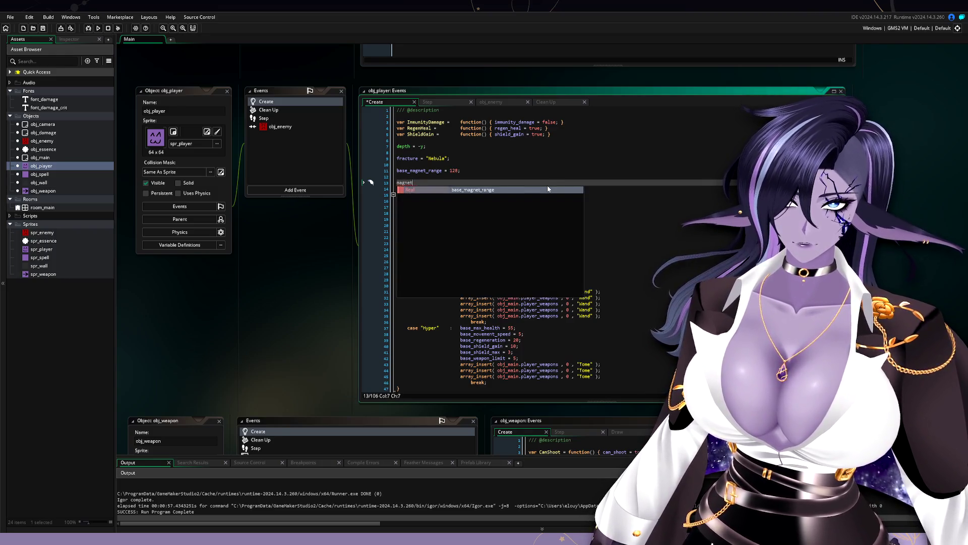
pyautogui.write('_range = bas')
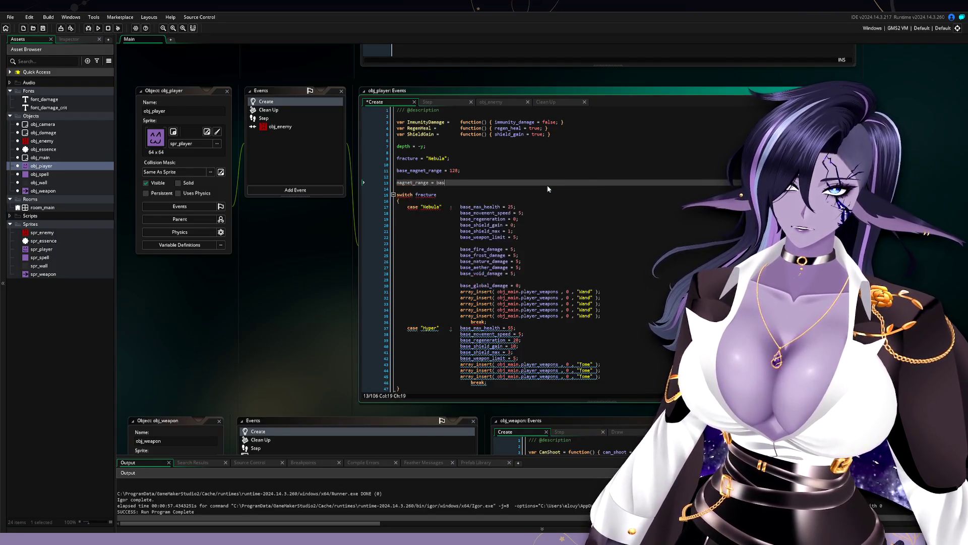
pyautogui.write('e_ma')
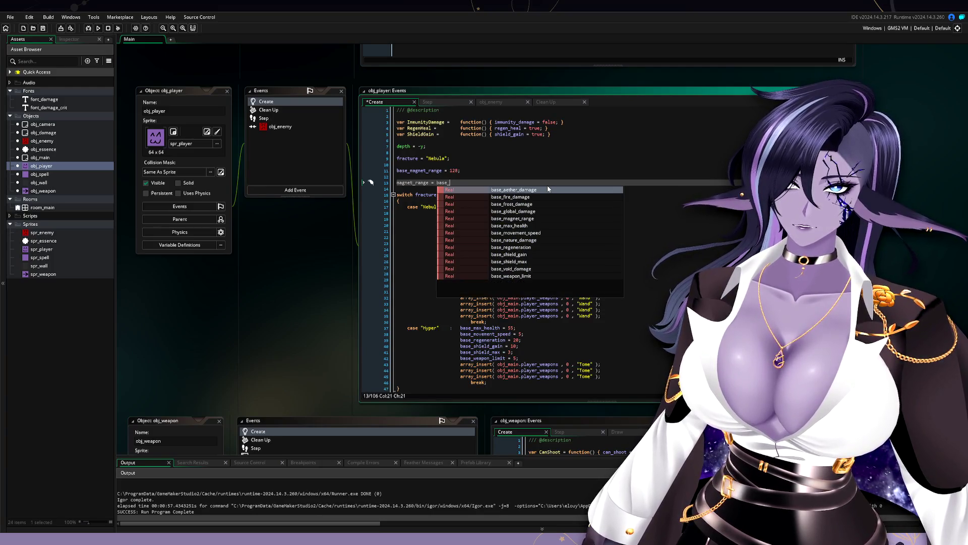
pyautogui.press('Return')
pyautogui.write(';')
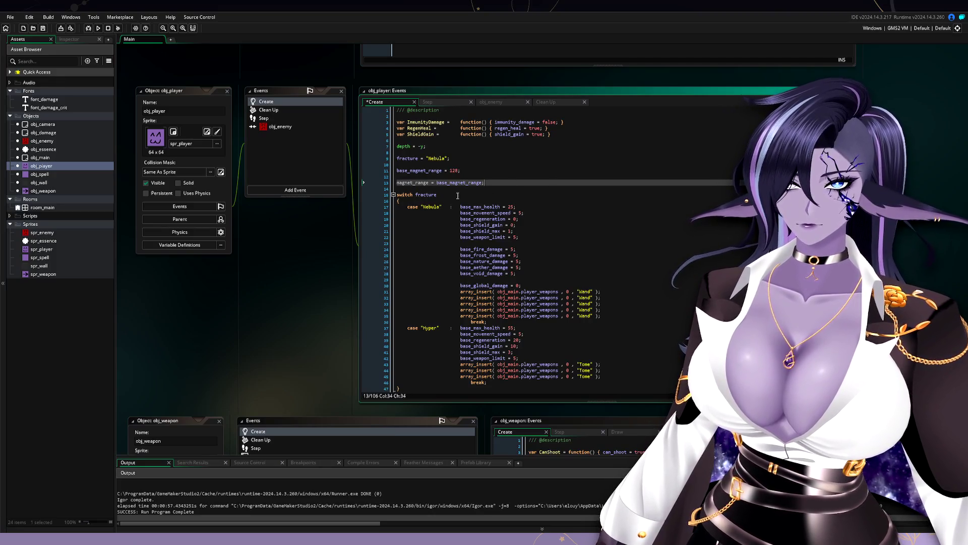
pyautogui.click(439, 178)
# Delete the blank line between the magnet range lines and open obj_essence's Step code.
pyautogui.press('BackSpace')
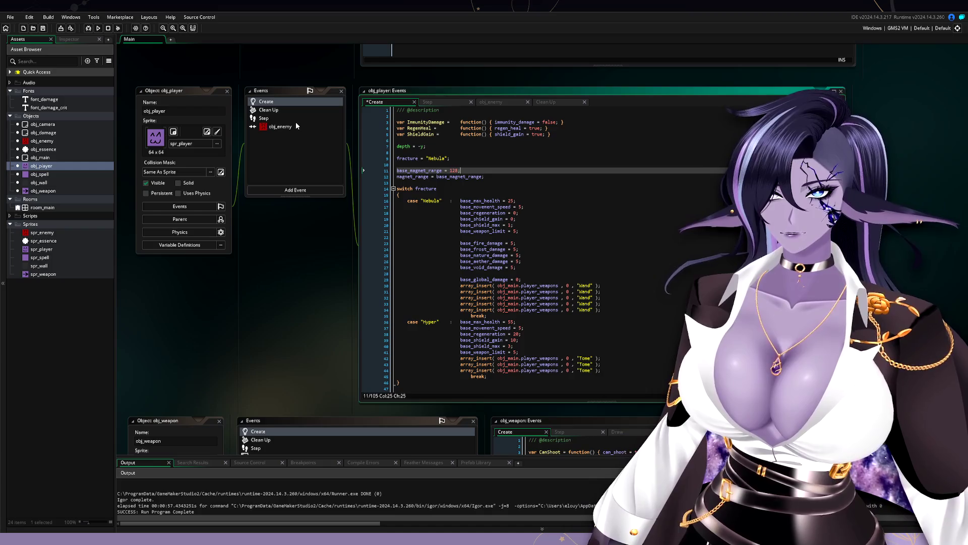
pyautogui.doubleClick(78, 148)
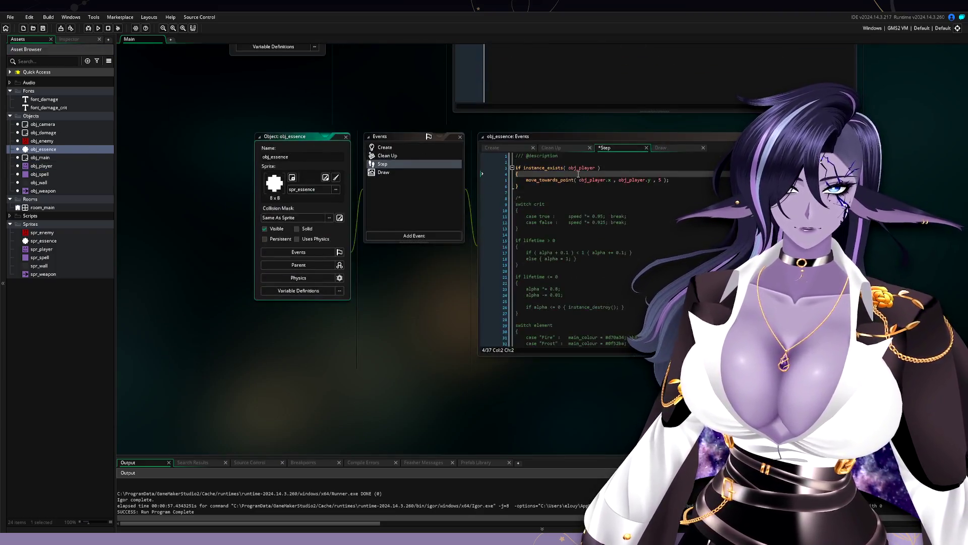
# Add a new line inside obj_essence's player-exists block and start an if condition.
pyautogui.click(578, 174)
pyautogui.press('Return')
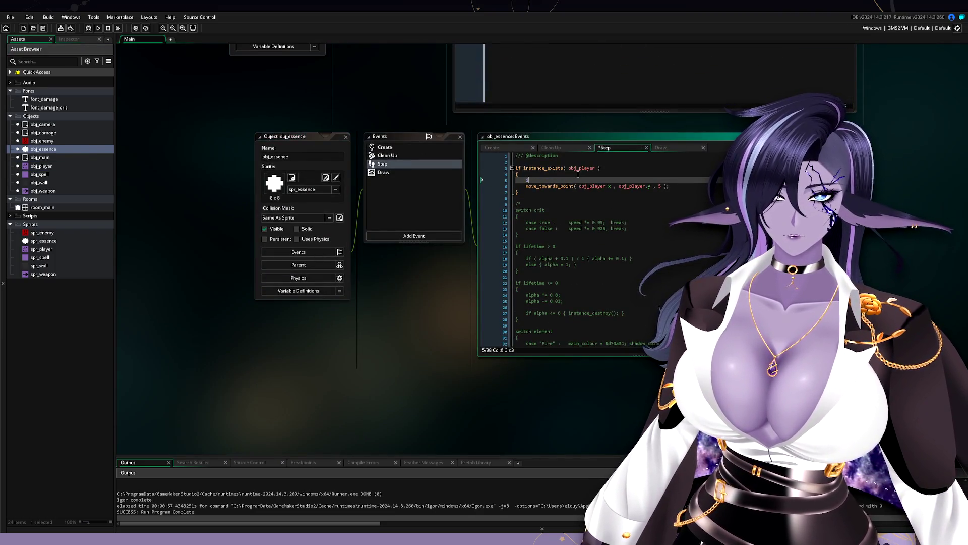
pyautogui.write('f')
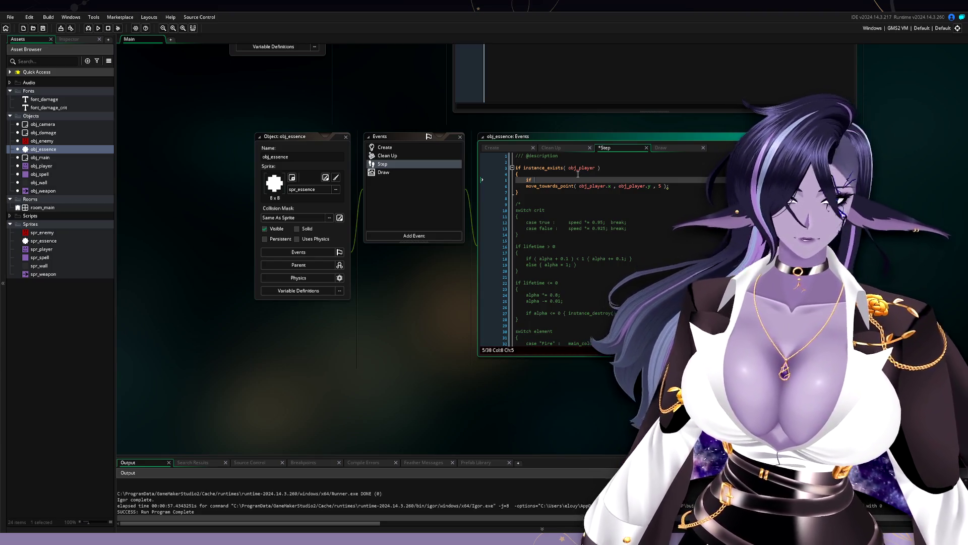
# Look up how distance_to_object is used in obj_weapon's Step code.
pyautogui.moveTo(400, 101)
pyautogui.mouseDown()
pyautogui.moveTo(331, 174)
pyautogui.moveTo(308, 246)
pyautogui.moveTo(297, 192)
pyautogui.mouseUp()
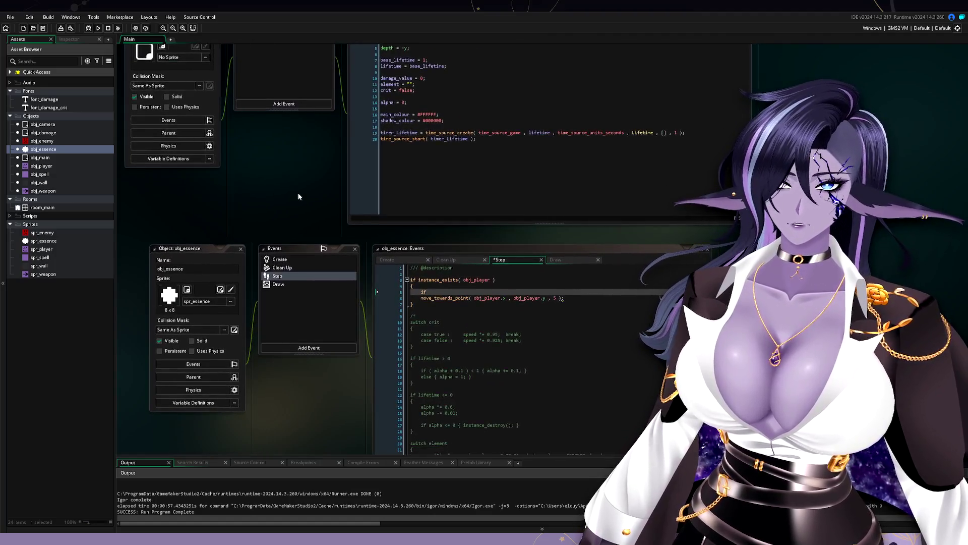
pyautogui.moveTo(311, 145)
pyautogui.mouseDown()
pyautogui.moveTo(303, 107)
pyautogui.moveTo(261, 283)
pyautogui.mouseUp()
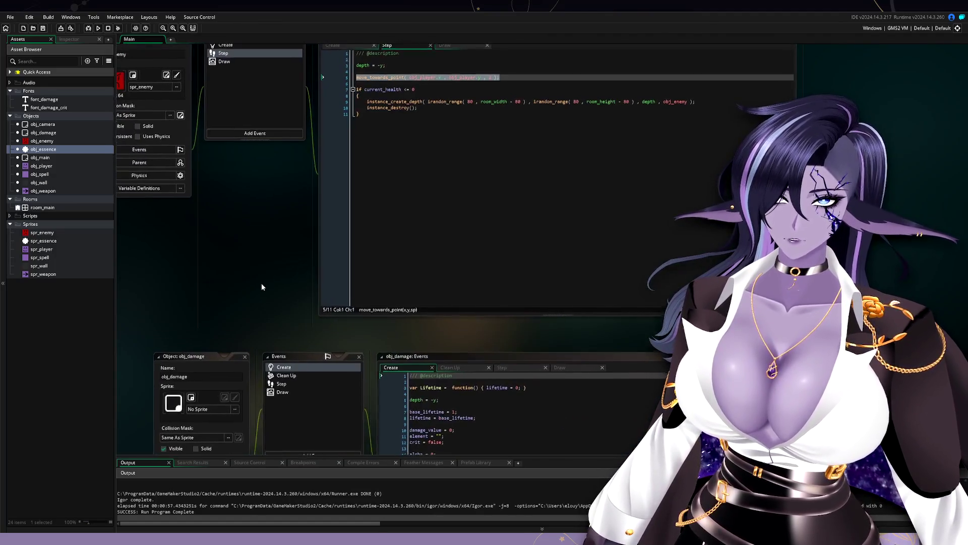
pyautogui.moveTo(255, 199); pyautogui.dragTo(304, 306)
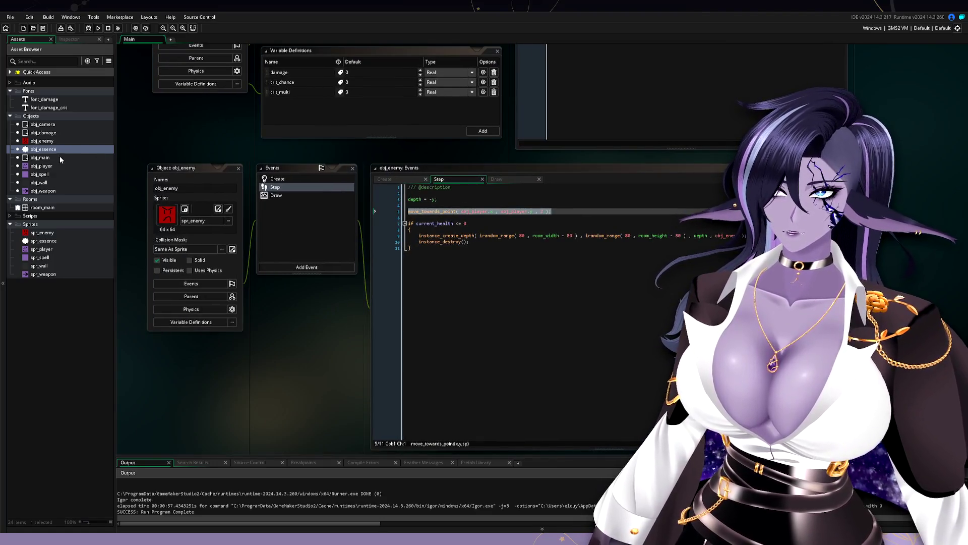
pyautogui.click(73, 190)
pyautogui.doubleClick(73, 191)
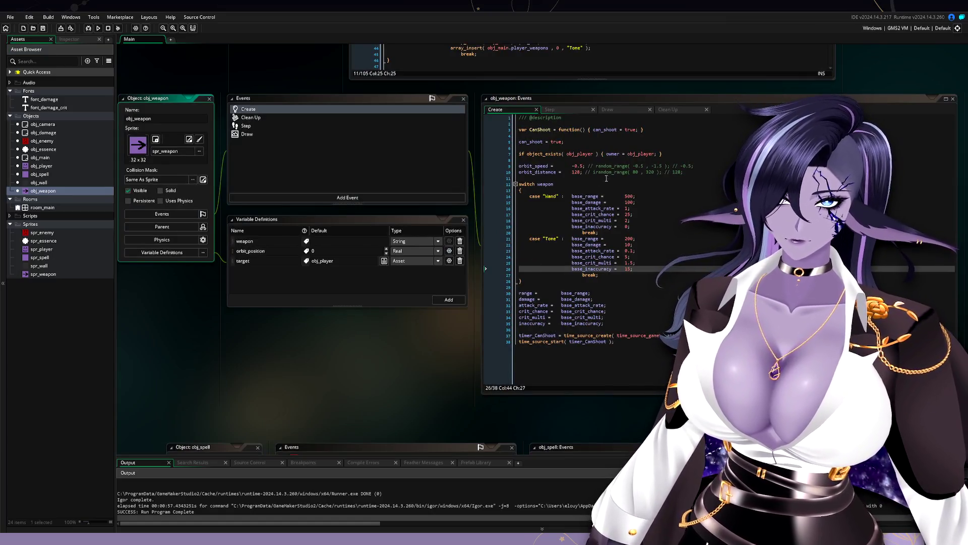
pyautogui.click(561, 111)
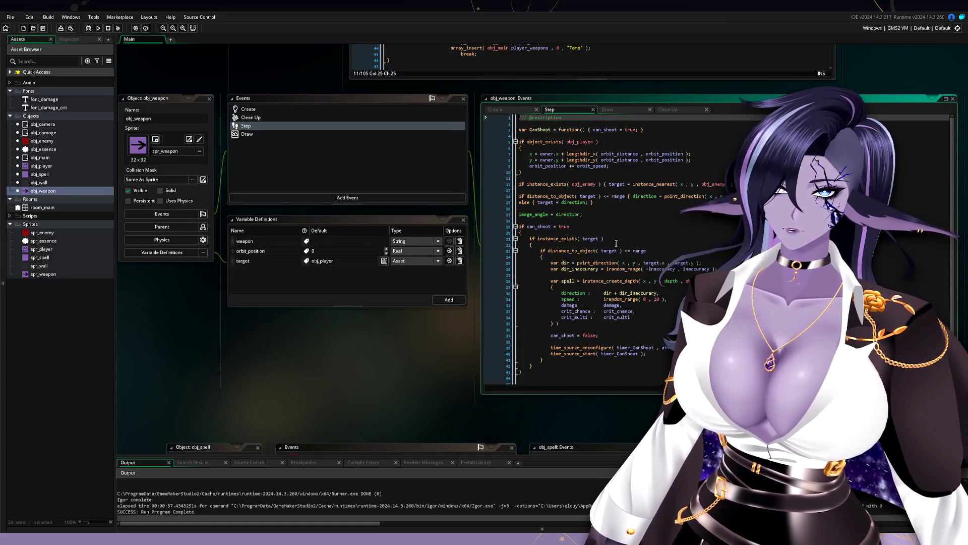
pyautogui.moveTo(590, 254)
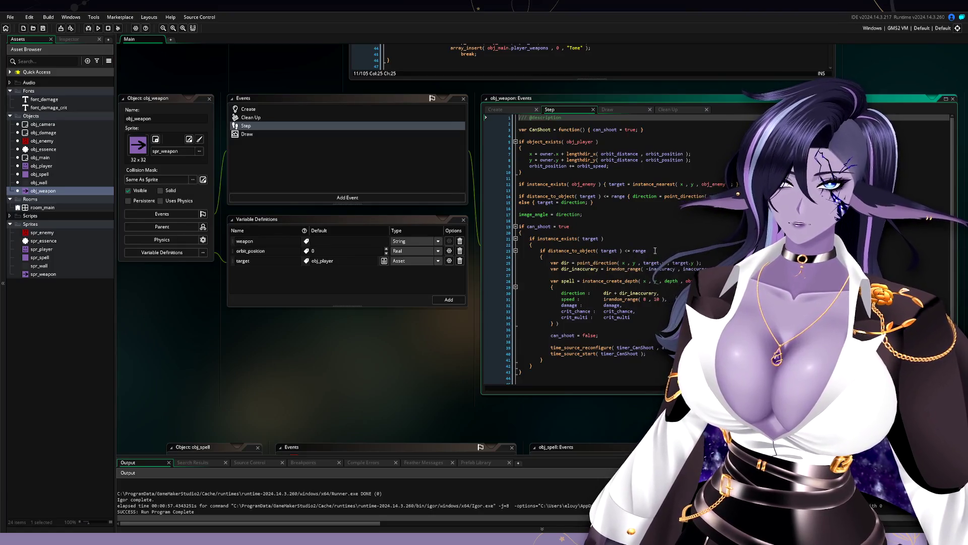
pyautogui.scroll(-10, 383, 173)
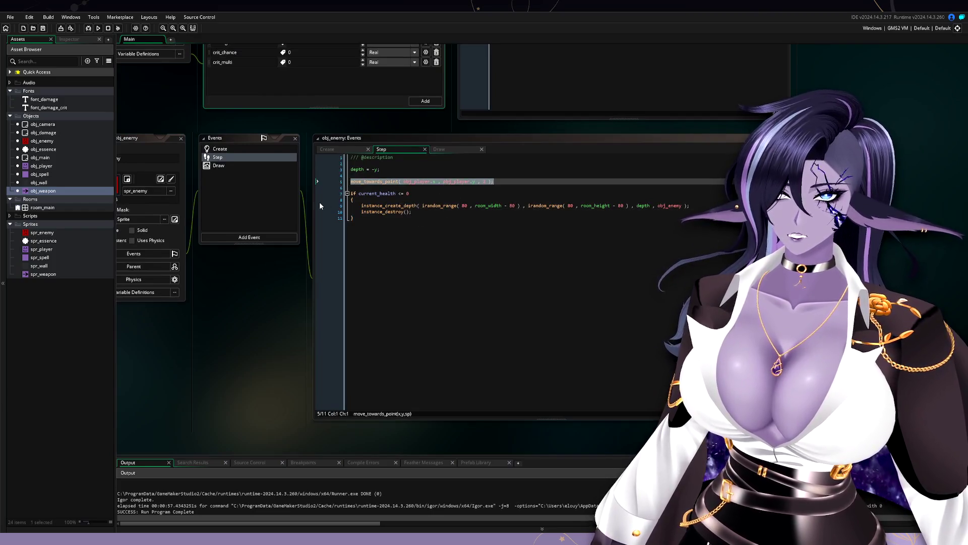
pyautogui.scroll(-6, 441, 184)
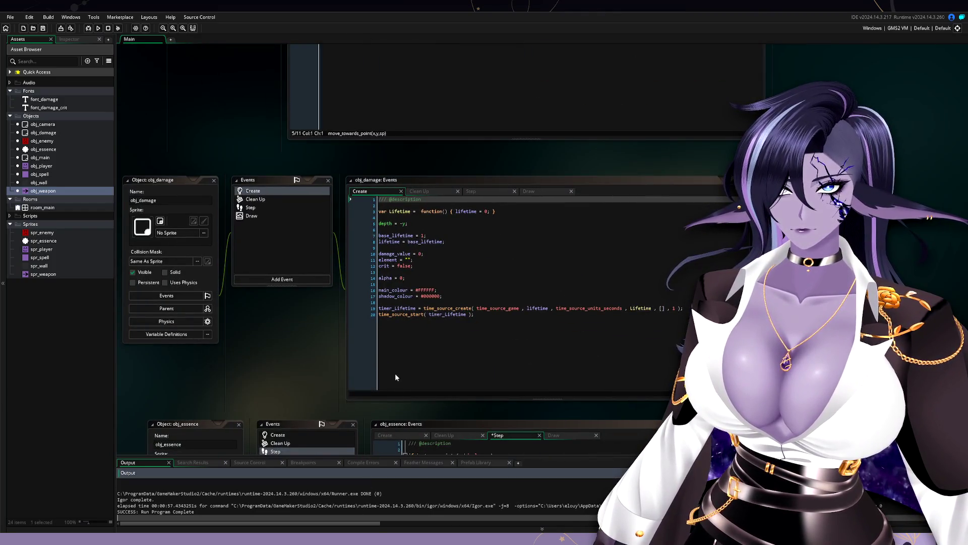
pyautogui.scroll(-5, 542, 395)
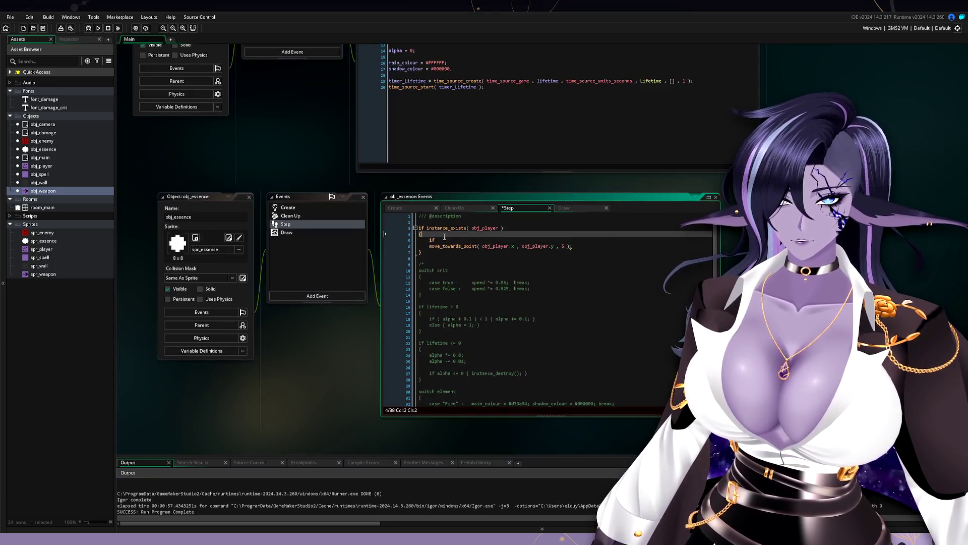
# Continue the condition with 'distance_' in obj_essence's Step code, then show its Create event.
pyautogui.click(456, 241)
pyautogui.write('distance_')
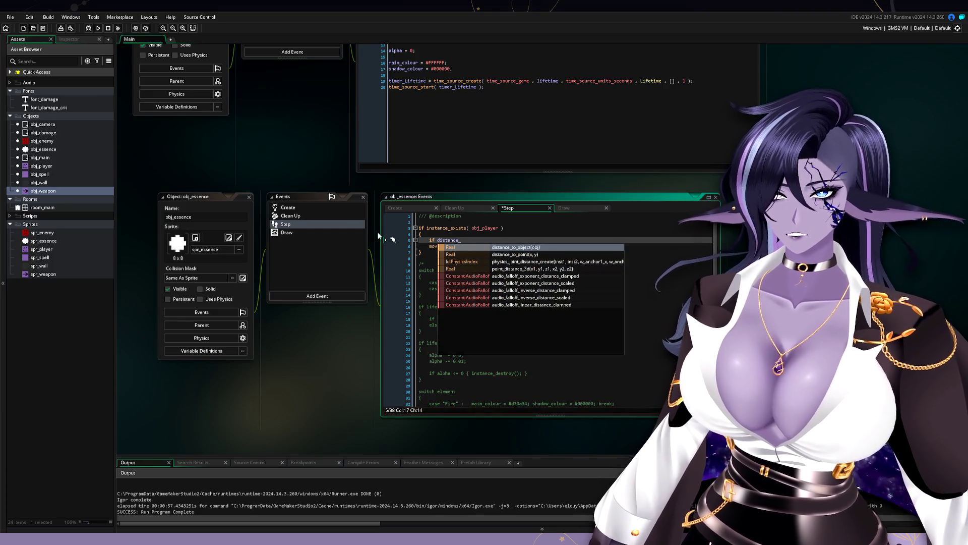
pyautogui.click(328, 207)
# Add 'magnetised = false;' on a new line below depth = -y in obj_essence's Create code.
pyautogui.click(450, 233)
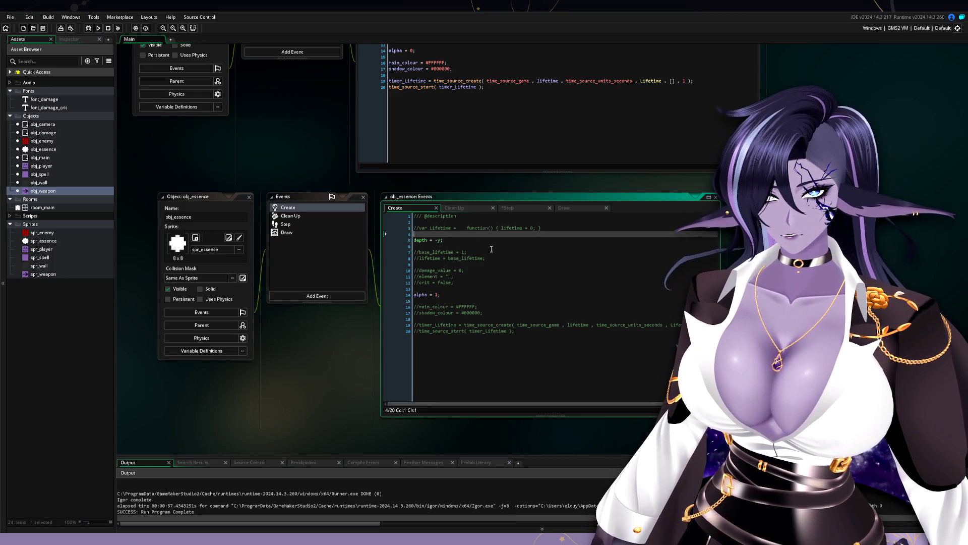
pyautogui.press('Down')
pyautogui.press('End')
pyautogui.press('Return')
pyautogui.press('Return')
pyautogui.press('Up')
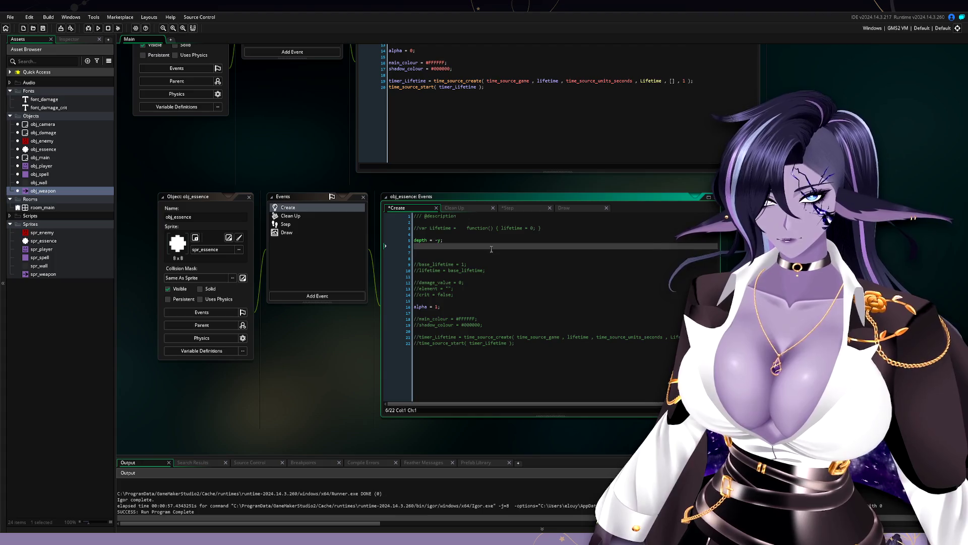
pyautogui.press('Down')
pyautogui.write('magn')
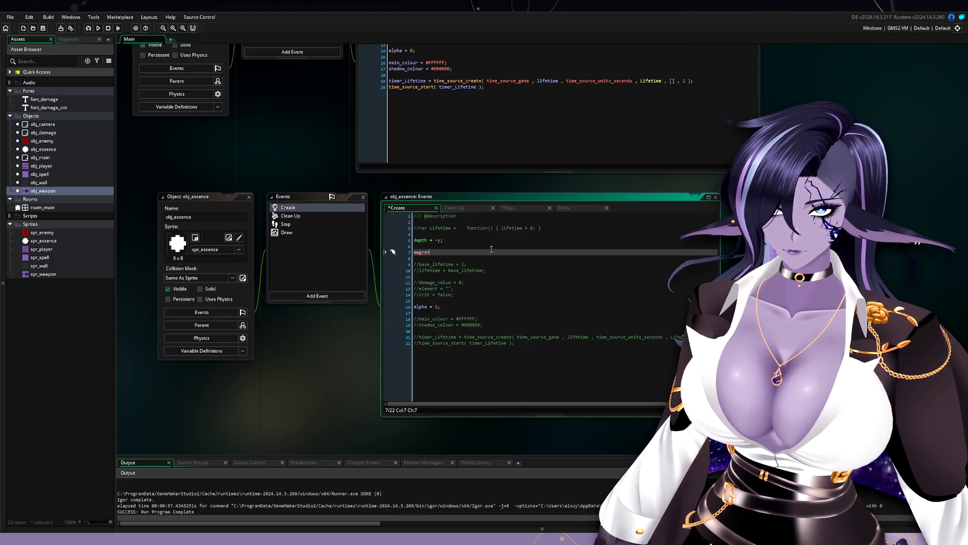
pyautogui.write('etised')
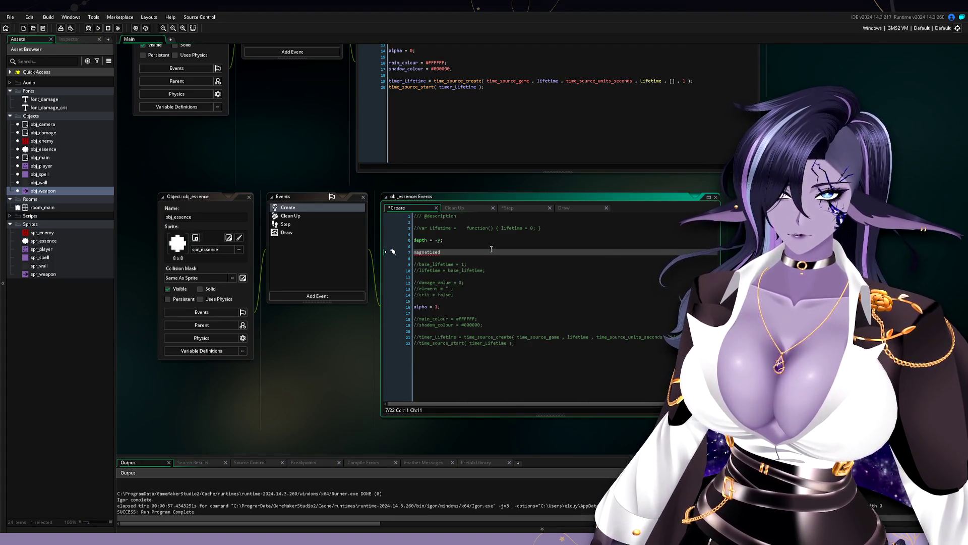
pyautogui.write(' = ')
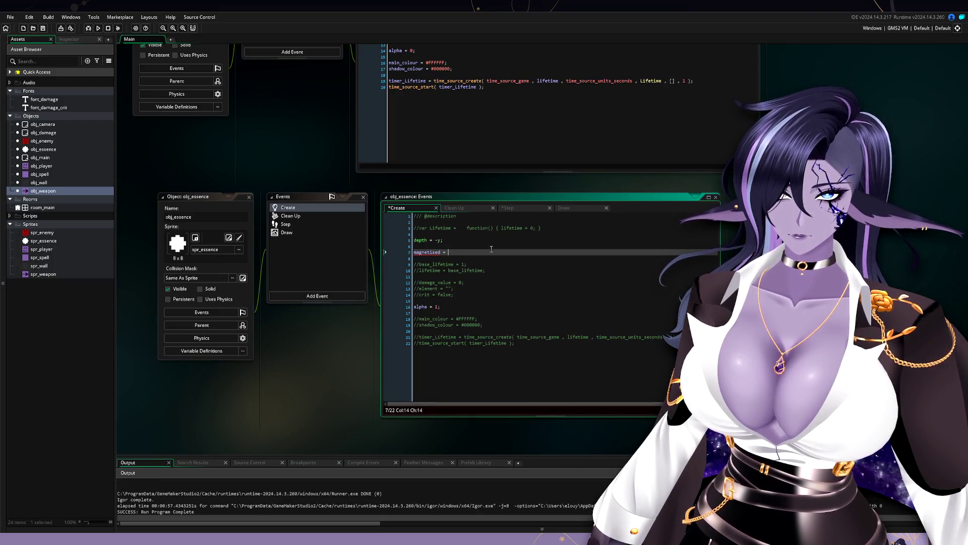
pyautogui.write('false;')
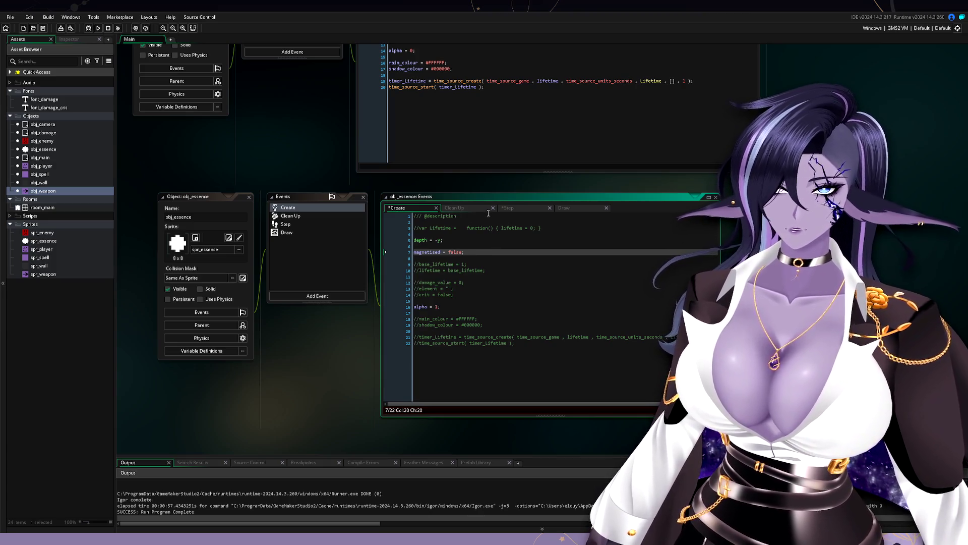
# Change the Step condition to check distance_to_object(obj_player).
pyautogui.click(524, 208)
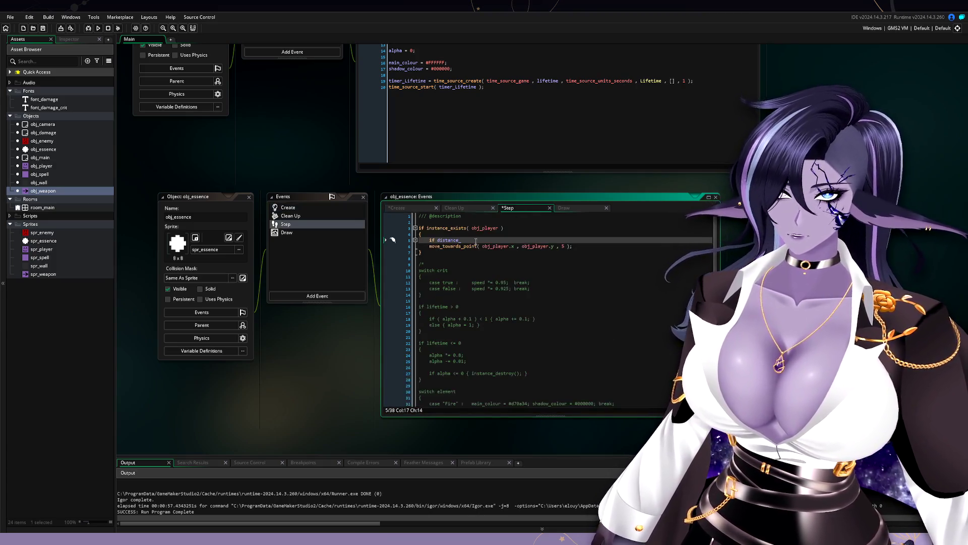
pyautogui.moveTo(461, 241); pyautogui.dragTo(438, 241)
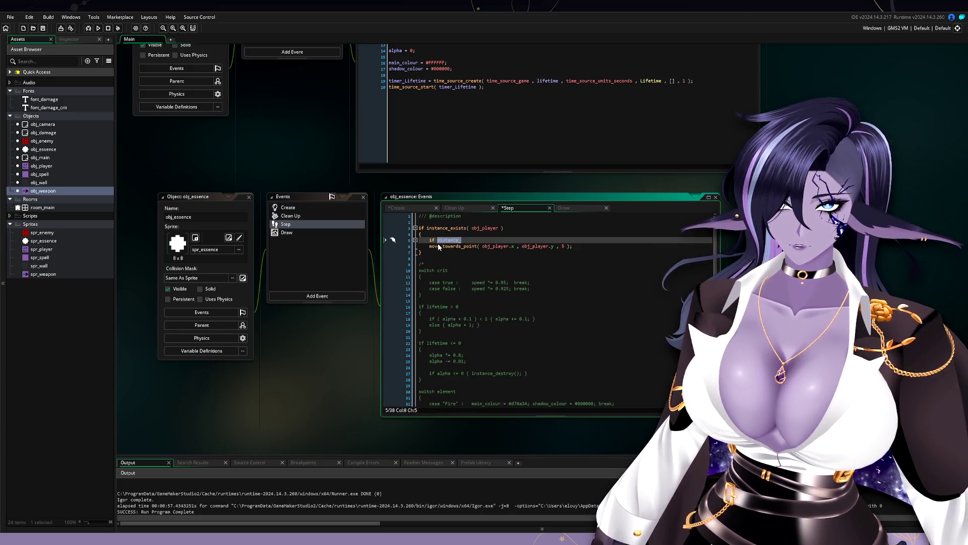
pyautogui.write('distance_')
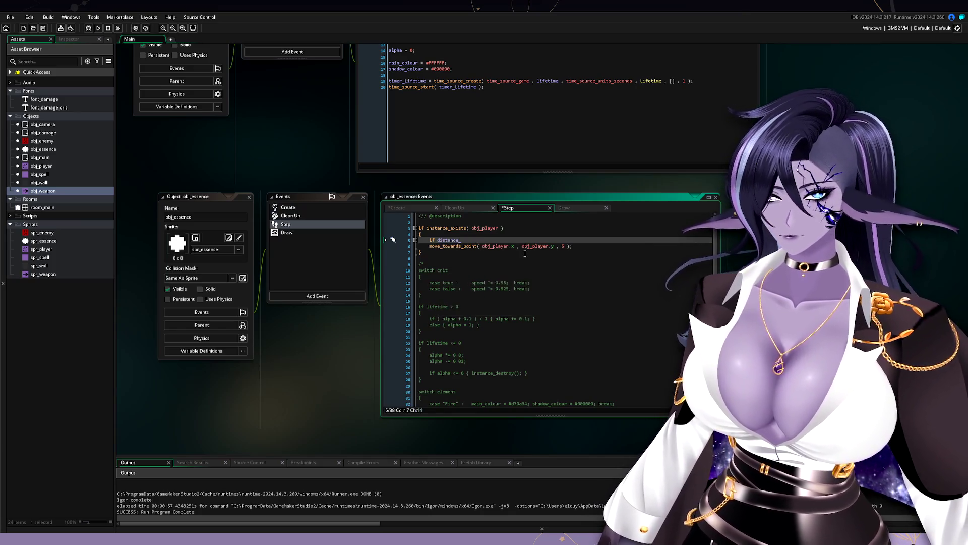
pyautogui.write('to_o')
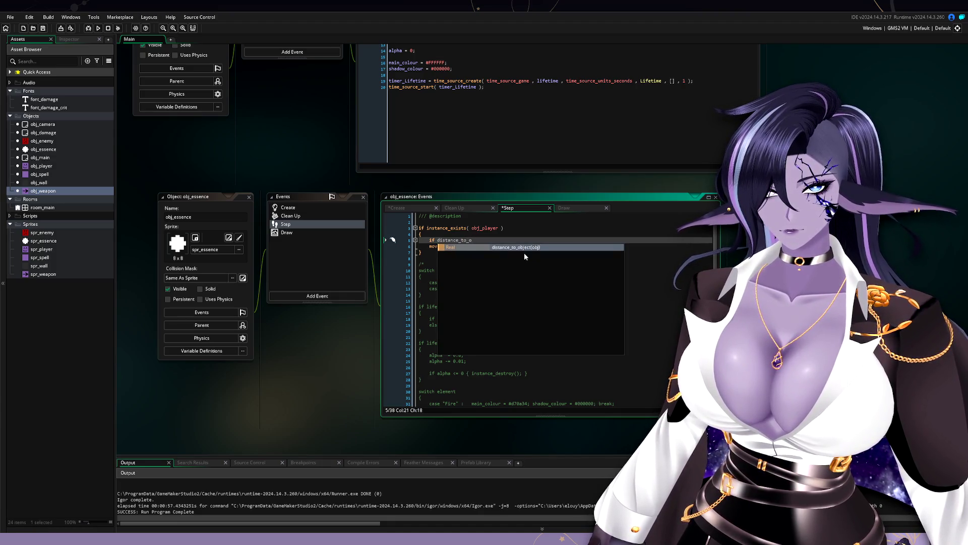
pyautogui.press('Return')
pyautogui.write('obj_play')
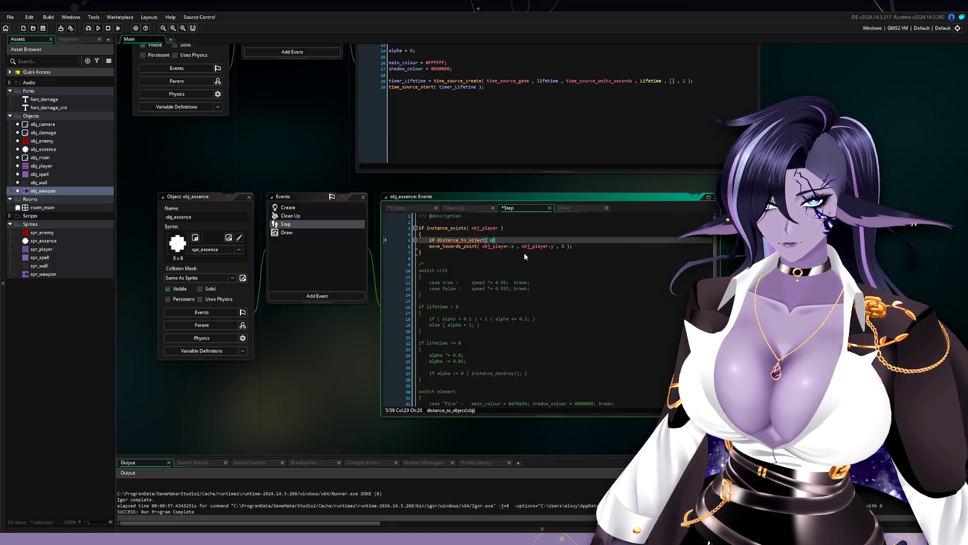
pyautogui.press('Return')
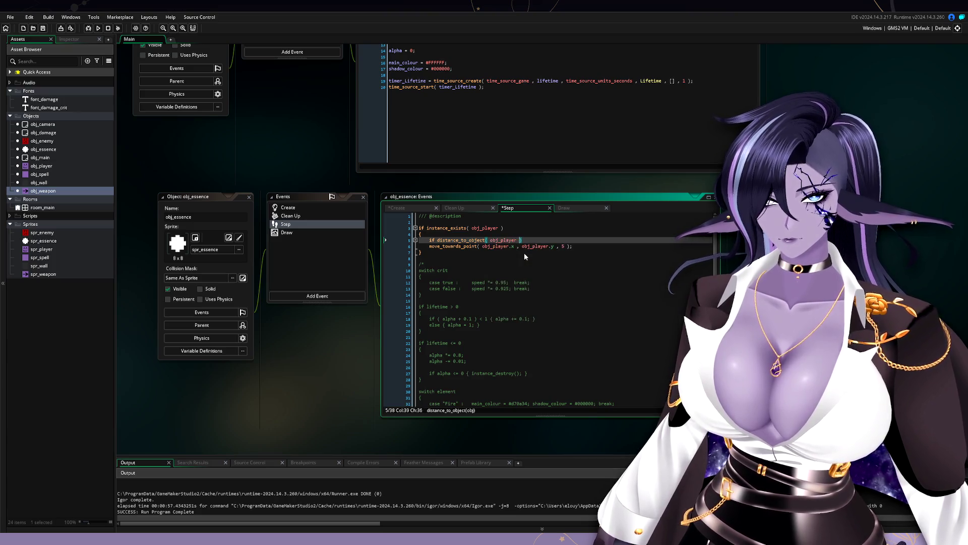
pyautogui.write(')')
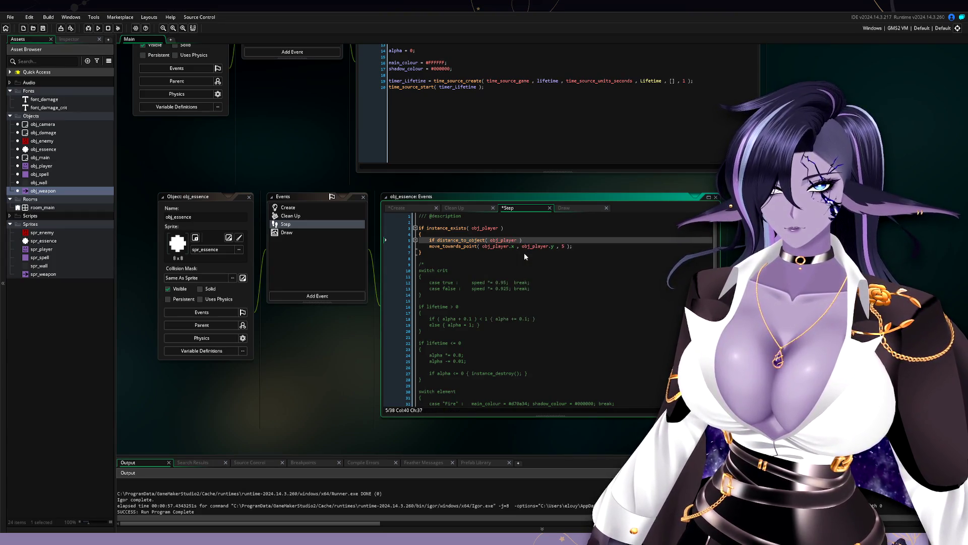
# Add a block under the distance check that sets magnetised = true.
pyautogui.press('Return')
pyautogui.write('{')
pyautogui.press('Return')
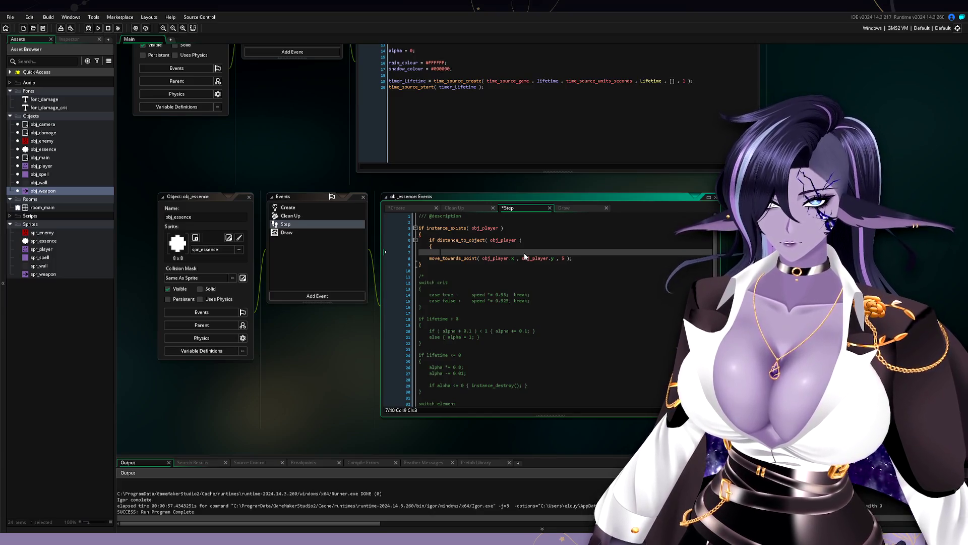
pyautogui.write('magnet_range')
pyautogui.press('BackSpace')
pyautogui.press('BackSpace')
pyautogui.press('BackSpace')
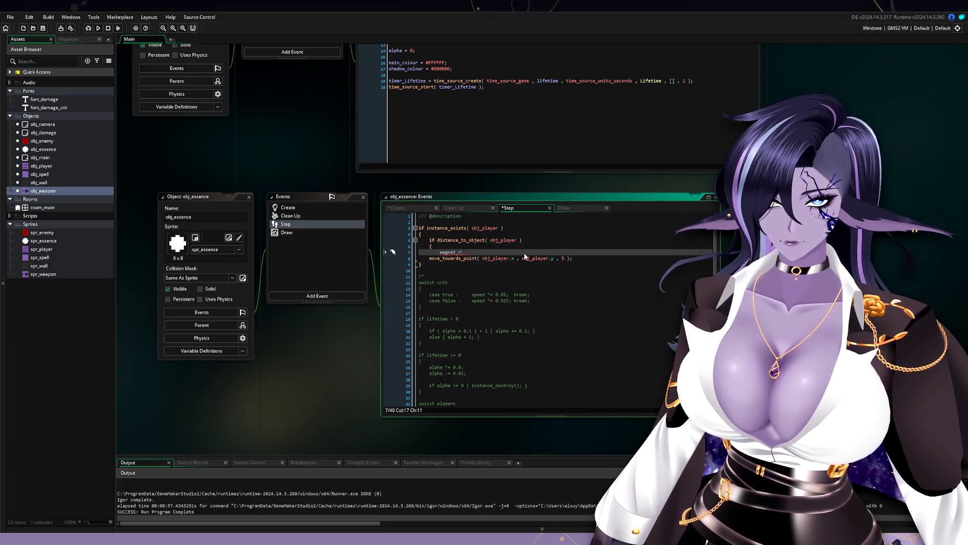
pyautogui.write('ised = true')
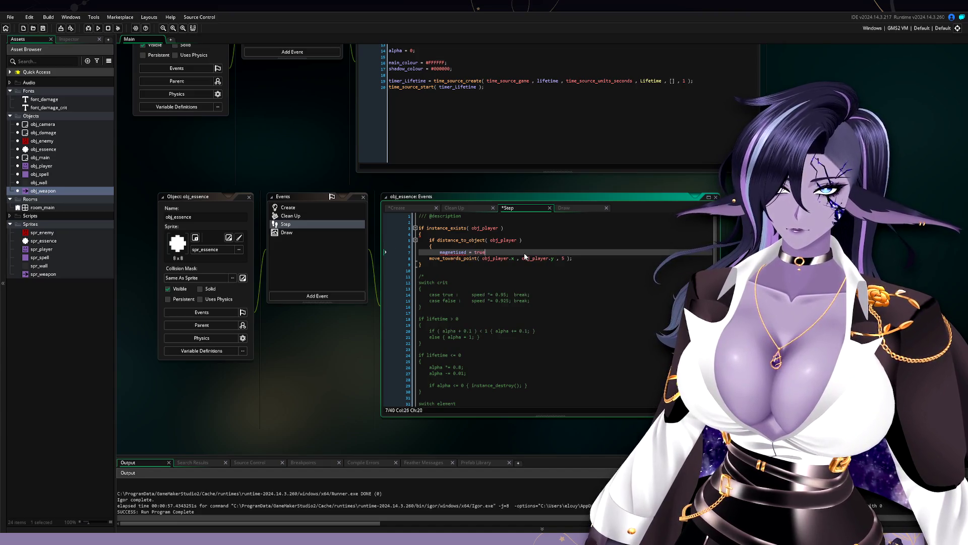
pyautogui.write(';')
pyautogui.press('Return')
pyautogui.write('}')
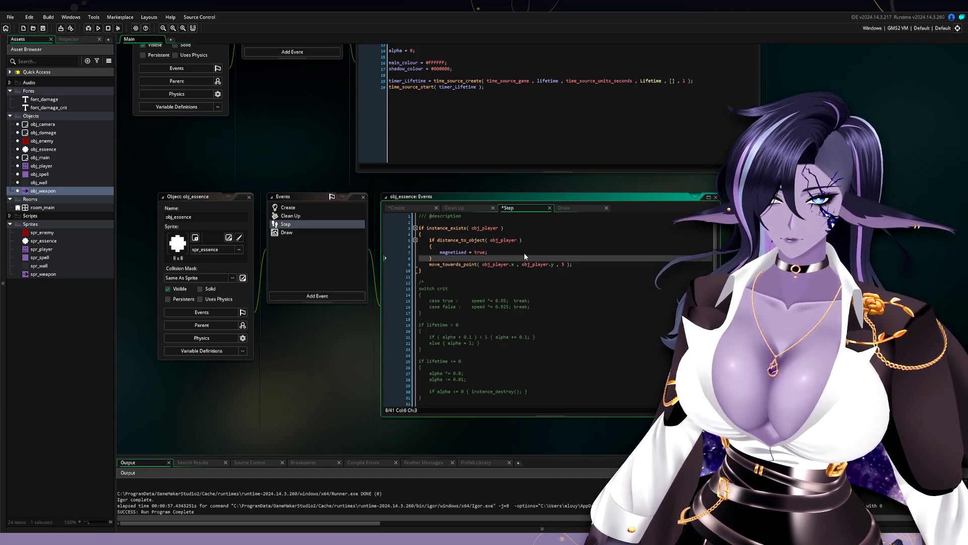
pyautogui.press('Return')
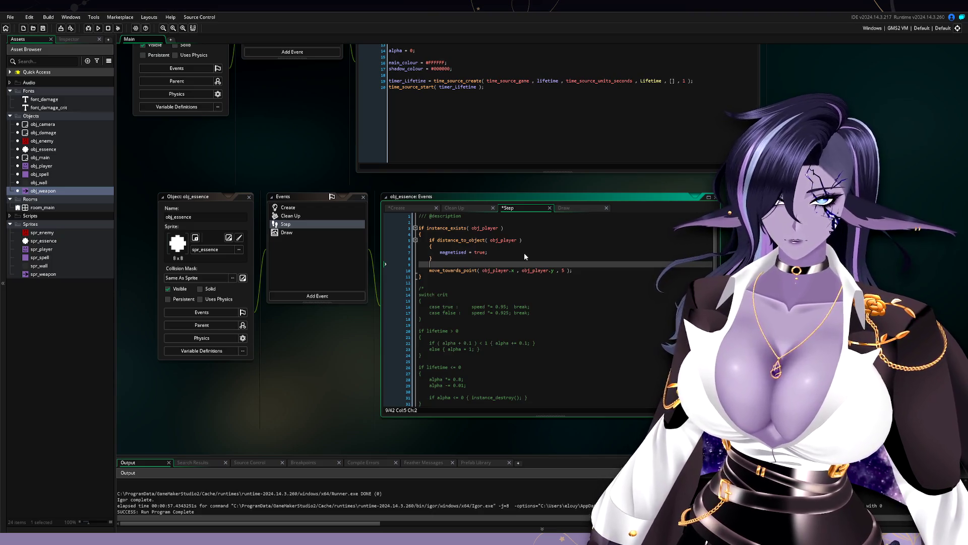
# Wrap the move_towards_point call in an 'if magnetised true' block.
pyautogui.press('Return')
pyautogui.write('if ')
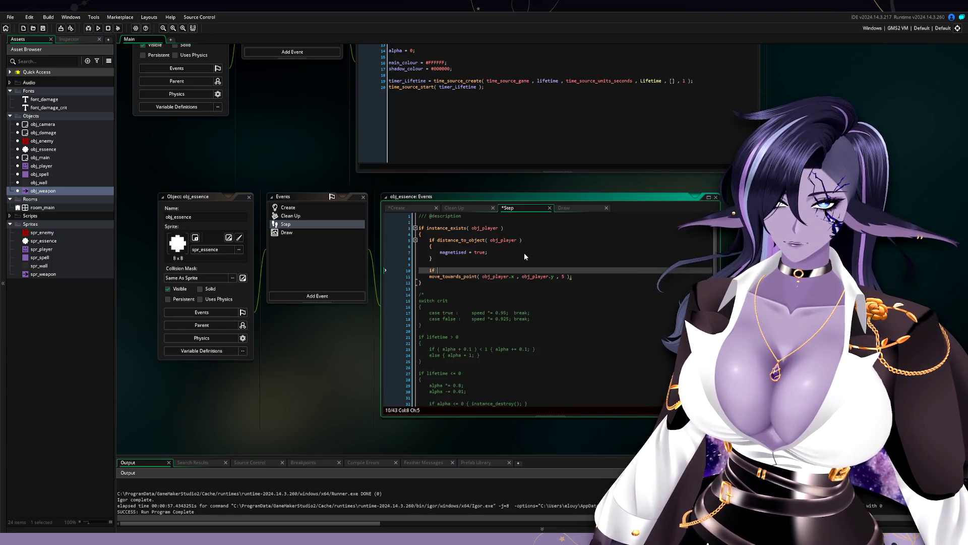
pyautogui.write('magn')
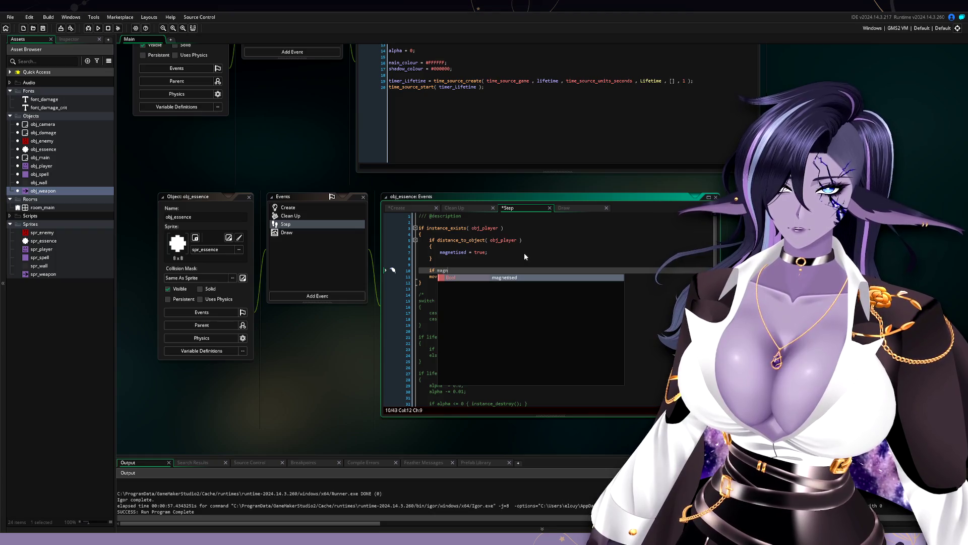
pyautogui.press('Return')
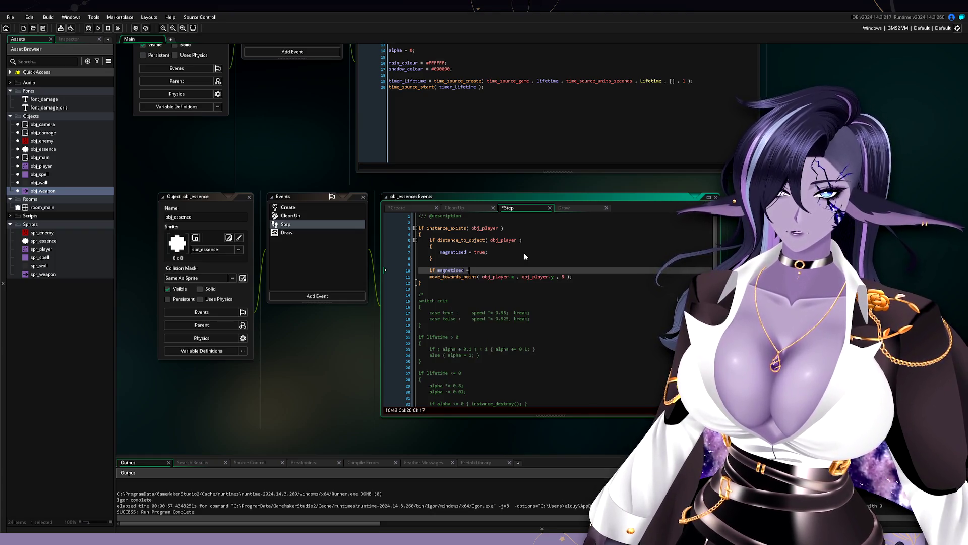
pyautogui.write(' true')
pyautogui.press('Return')
pyautogui.write('{')
pyautogui.press('Down')
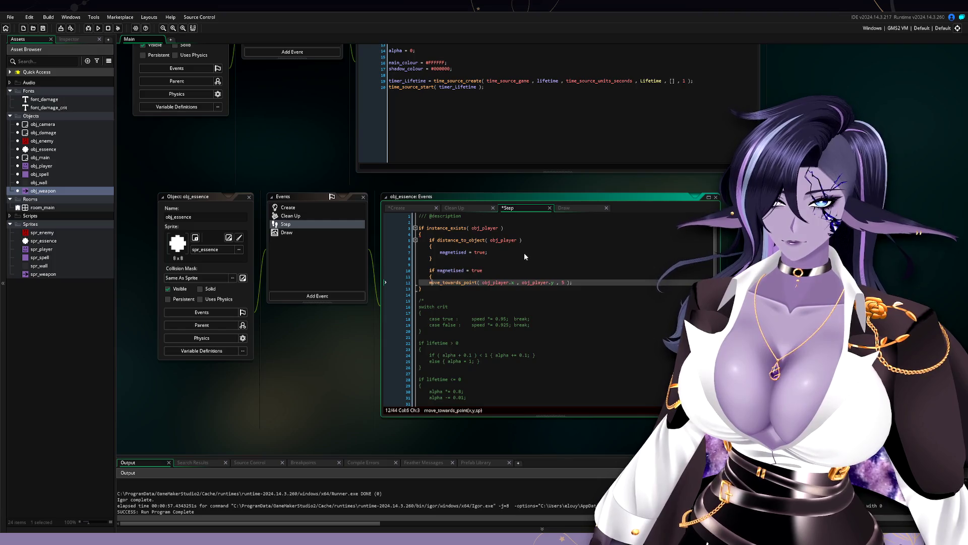
pyautogui.press('BackSpace')
pyautogui.press('Tab')
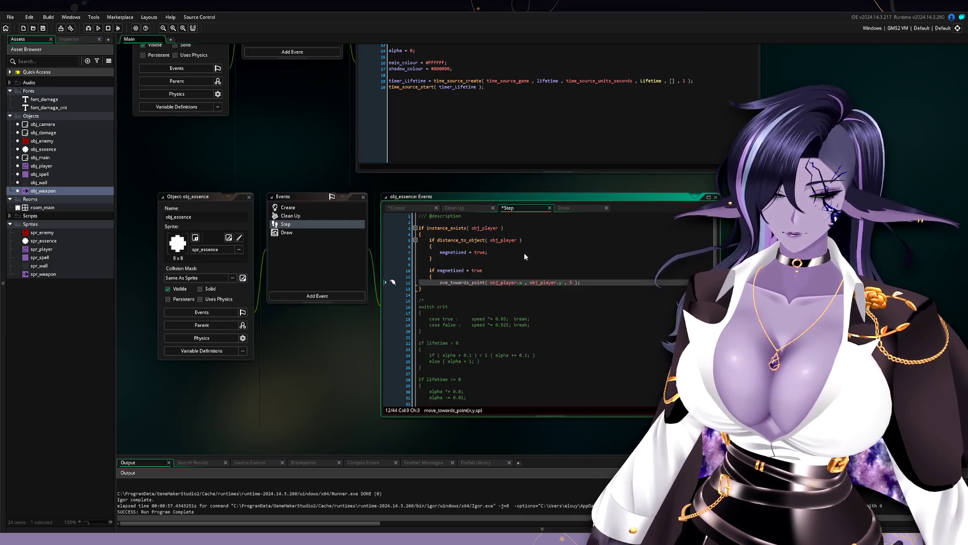
pyautogui.write('m')
pyautogui.press('End')
pyautogui.press('Return')
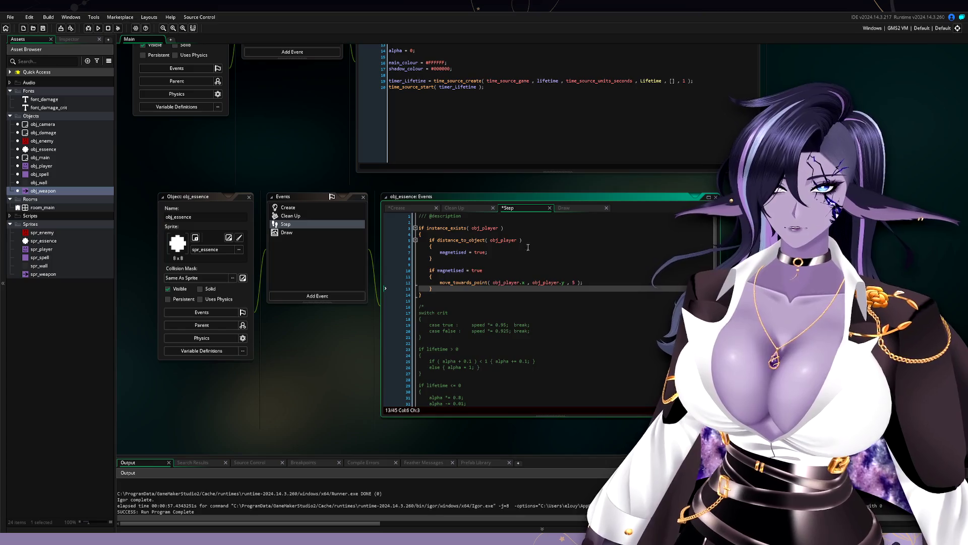
pyautogui.click(554, 242)
pyautogui.write('<=')
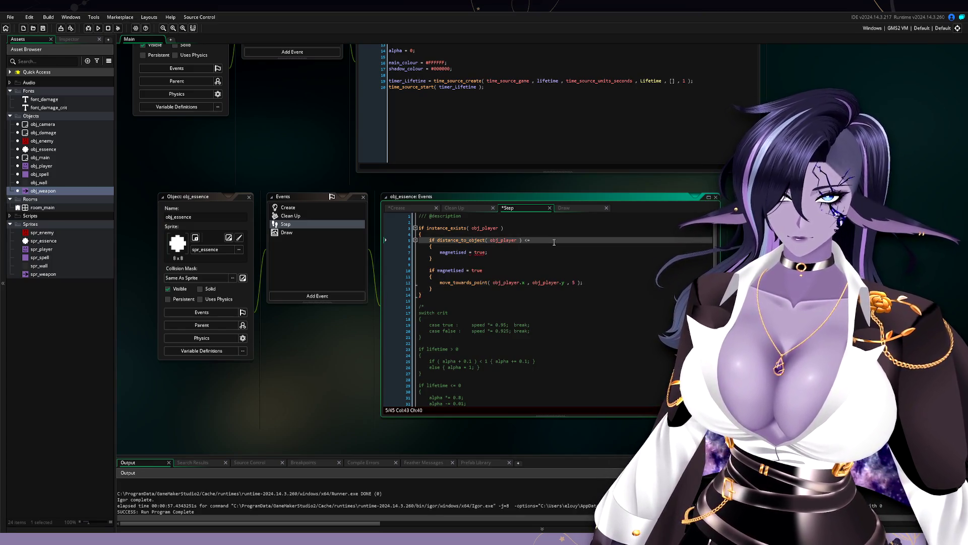
pyautogui.write(' obj_play')
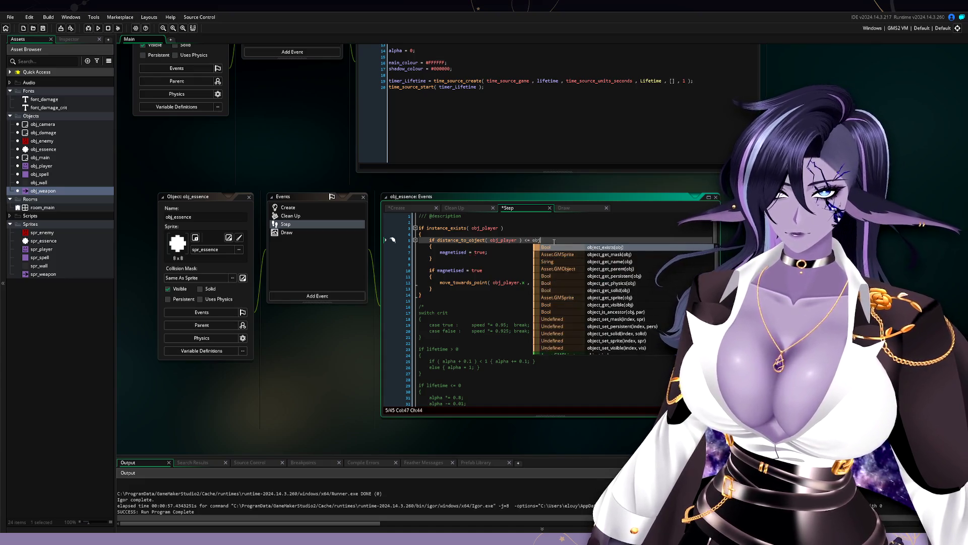
pyautogui.write('er.')
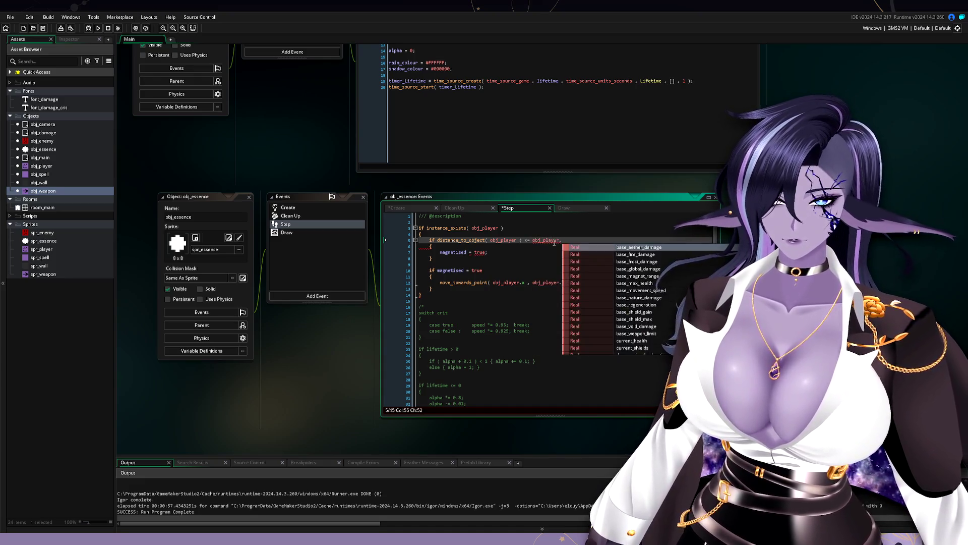
pyautogui.write('magn')
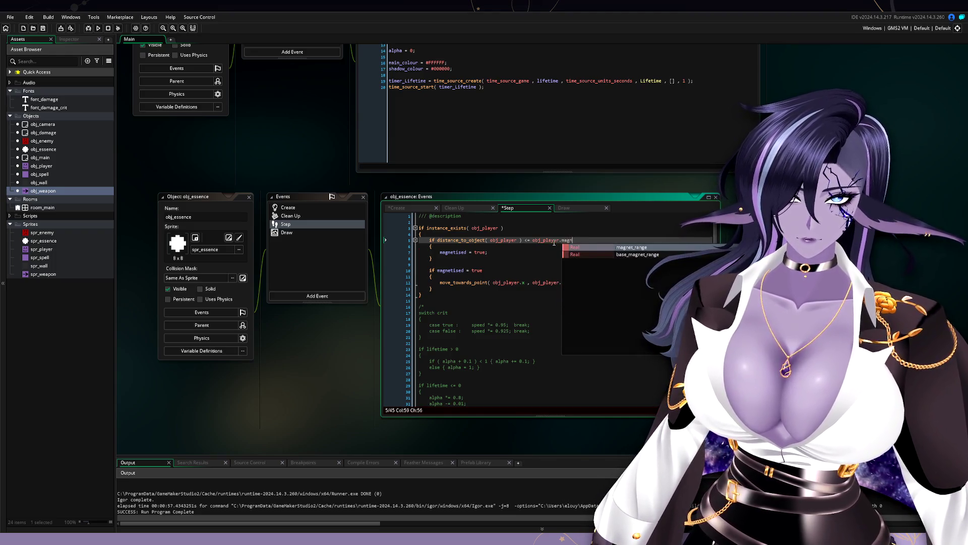
pyautogui.press('Return')
pyautogui.click(582, 306)
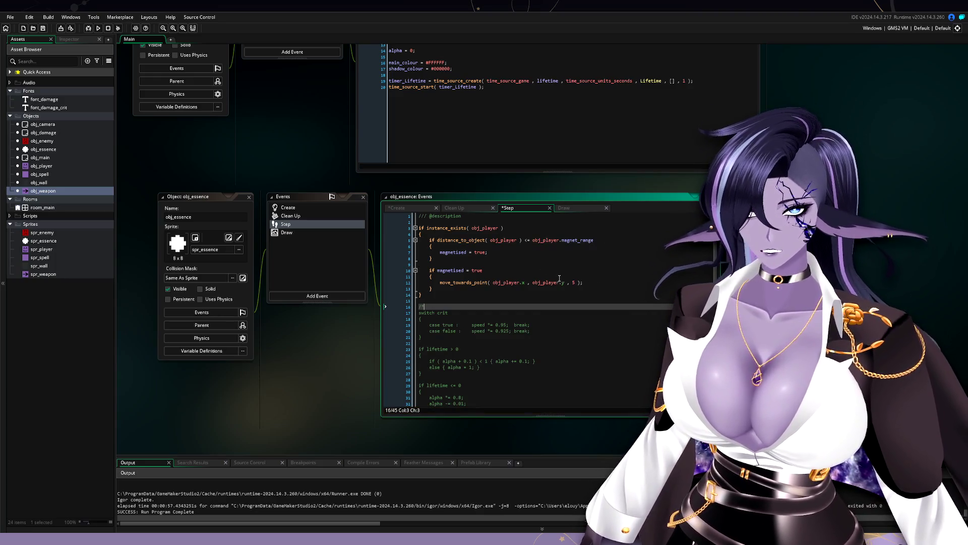
pyautogui.moveTo(559, 278); pyautogui.dragTo(522, 272)
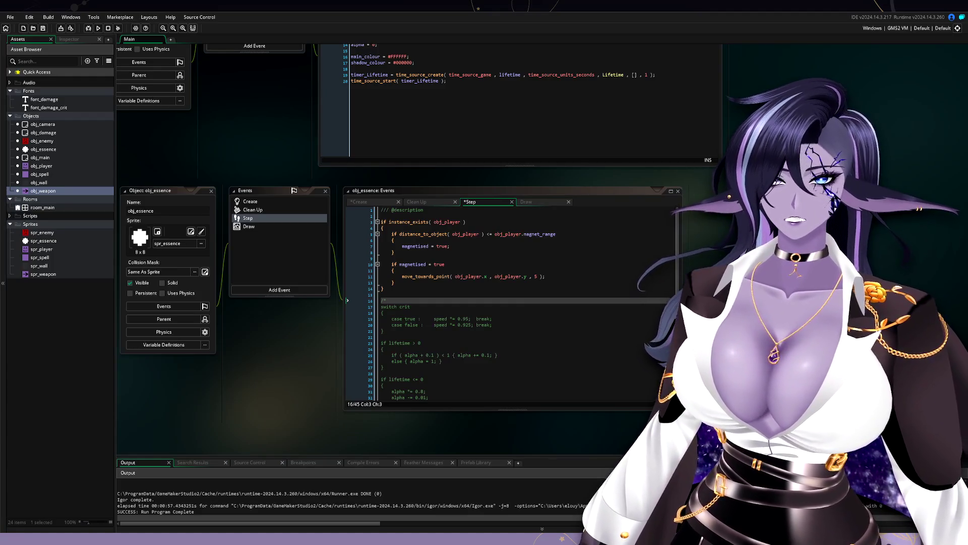
pyautogui.click(515, 259)
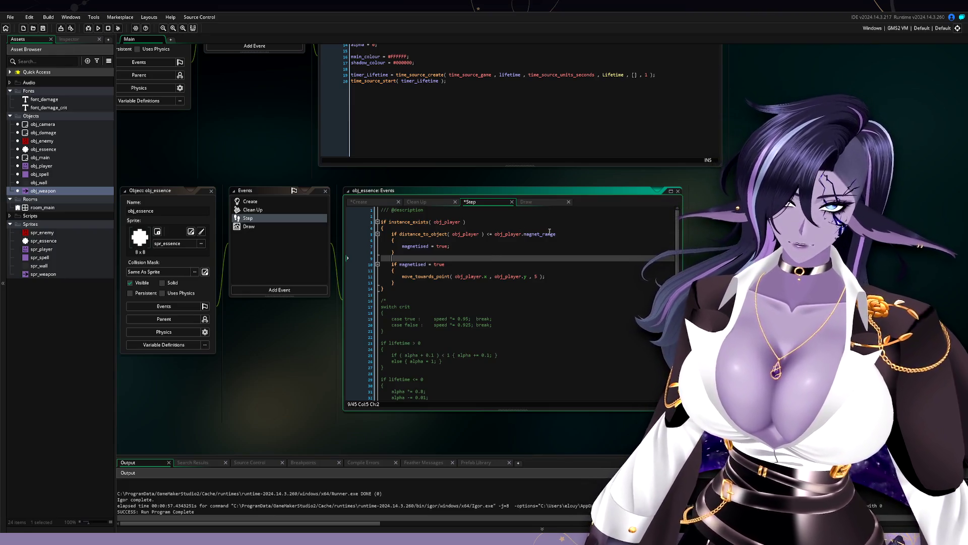
pyautogui.click(571, 234)
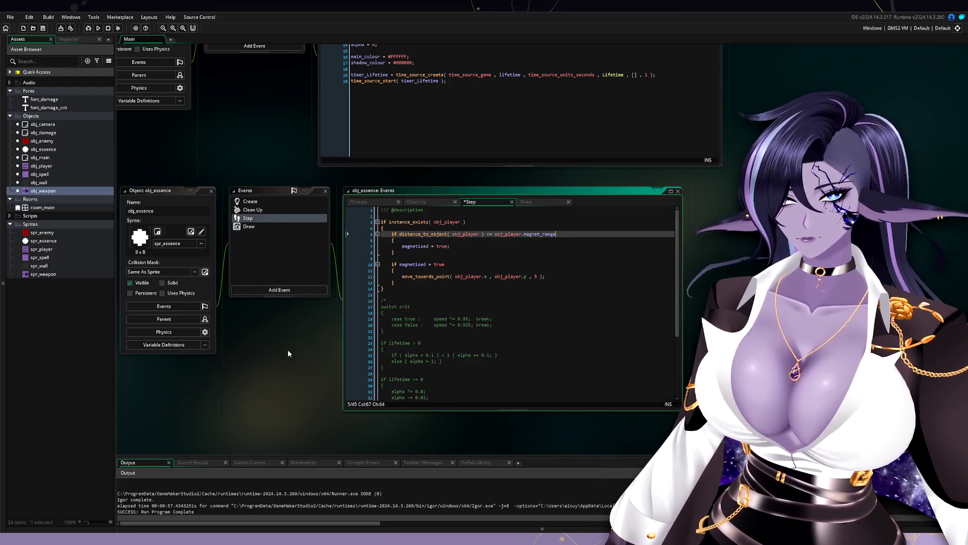
pyautogui.moveTo(288, 353); pyautogui.dragTo(341, 354)
# Look over obj_essence's Clean Up and Create event code.
pyautogui.click(320, 210)
pyautogui.click(328, 203)
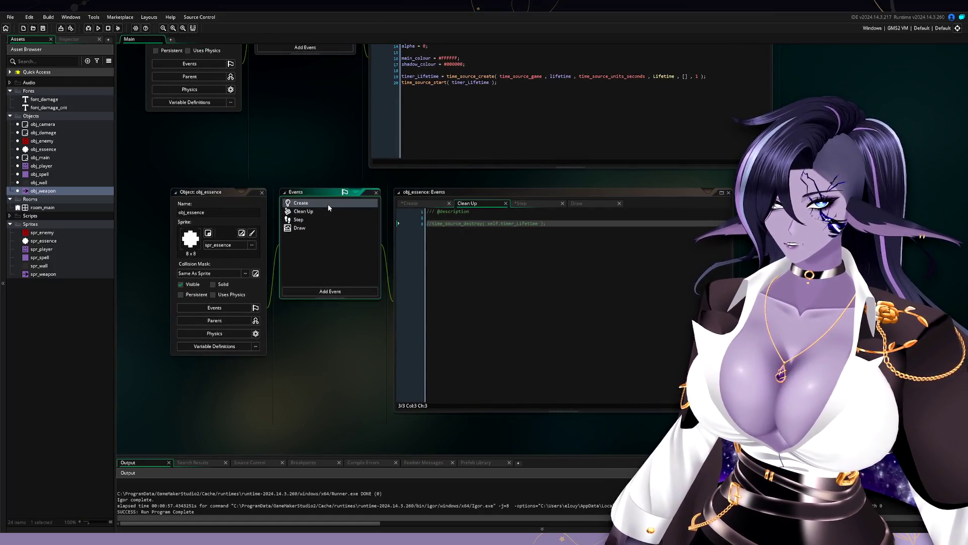
pyautogui.moveTo(293, 166); pyautogui.dragTo(281, 392)
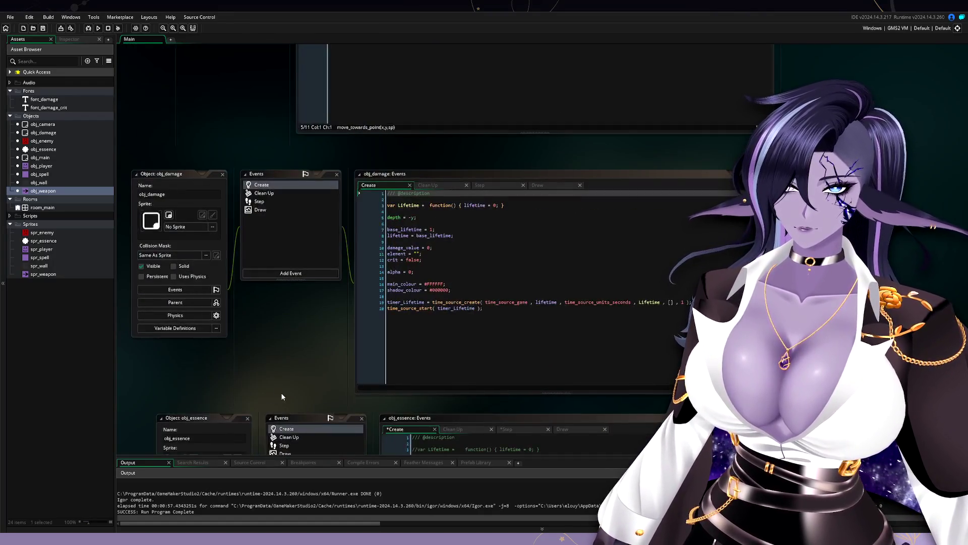
# Open obj_enemy's Step code and add a new line inside its current_health <= 0 block.
pyautogui.click(82, 233)
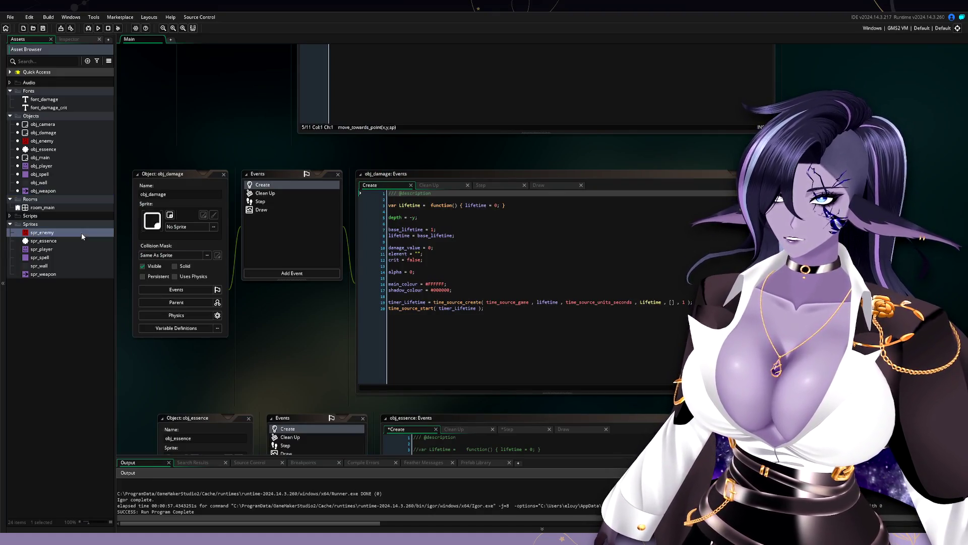
pyautogui.doubleClick(84, 141)
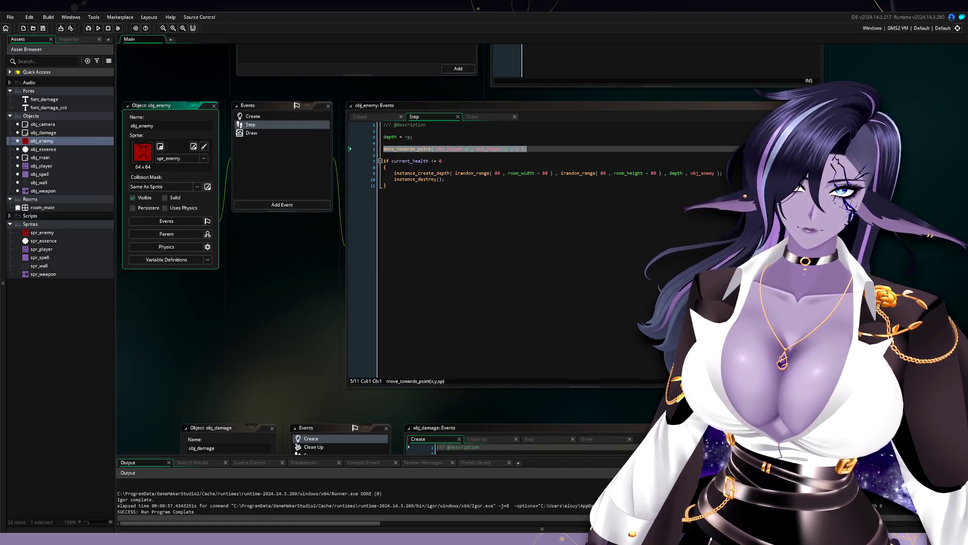
pyautogui.click(425, 169)
pyautogui.press('Return')
# Spawn obj_essence via instance_create_depth(x, y, depth, obj_essence) on enemy death, then run the game.
pyautogui.write('instance_')
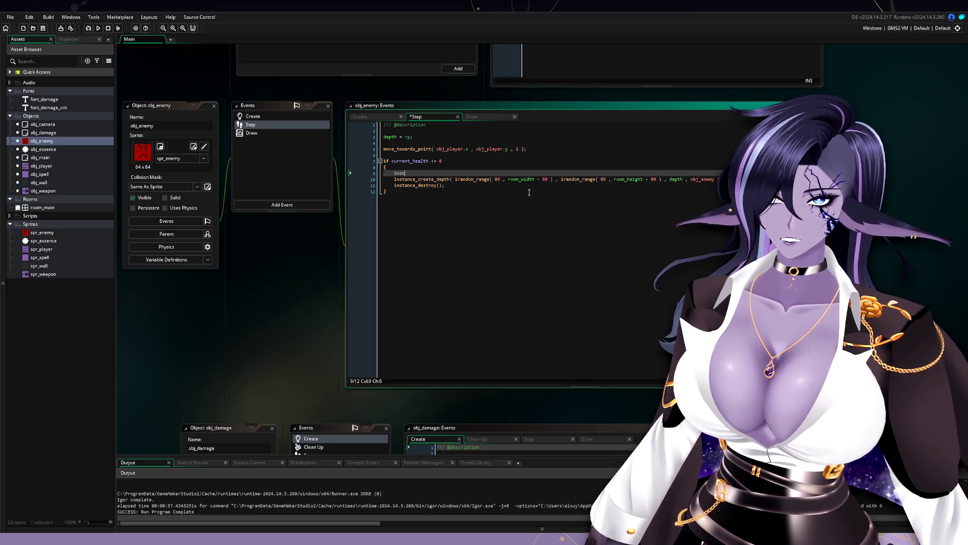
pyautogui.write('crea')
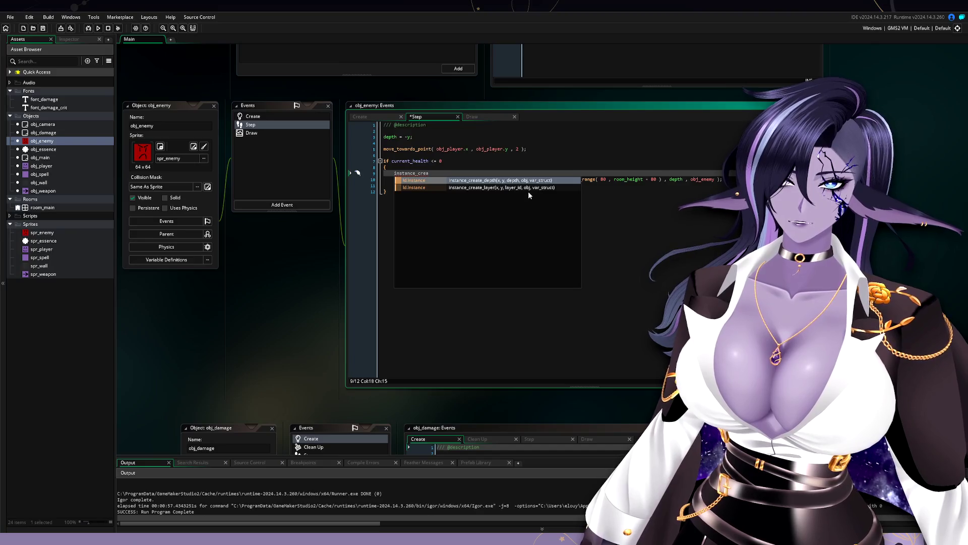
pyautogui.press('Return')
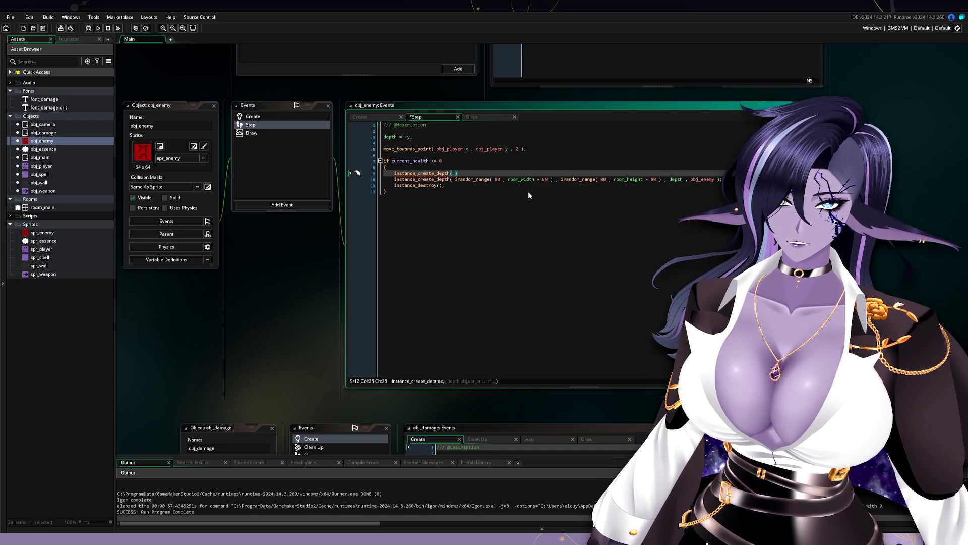
pyautogui.write('x , ')
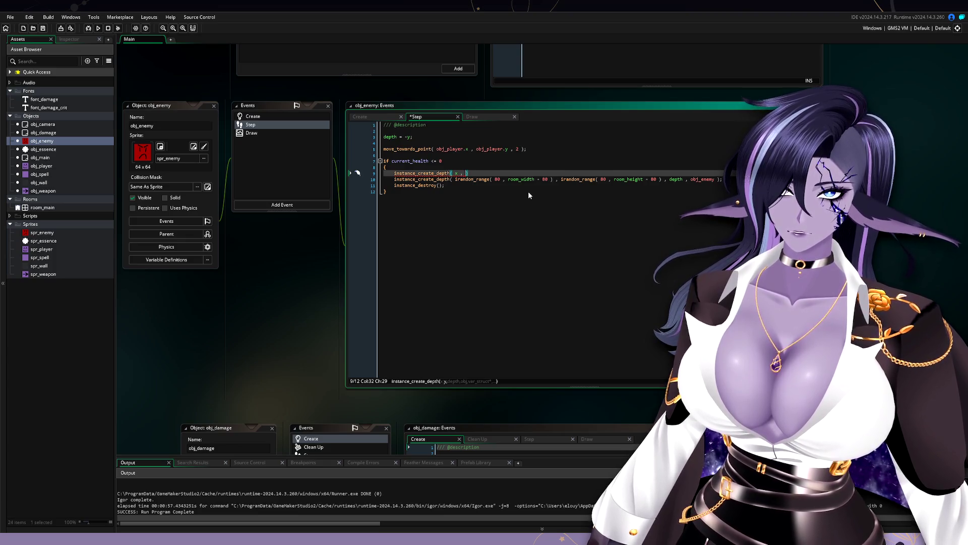
pyautogui.write('y , ')
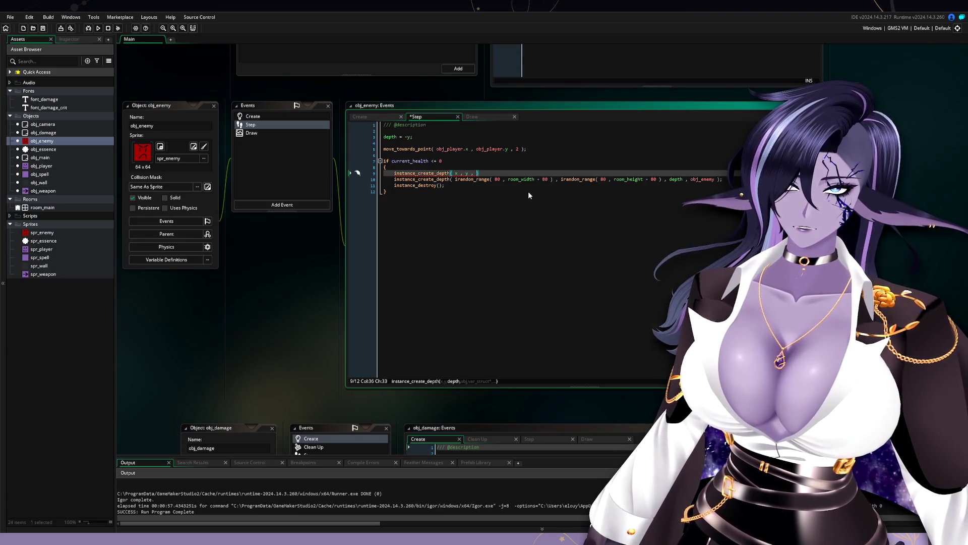
pyautogui.write('depth , o')
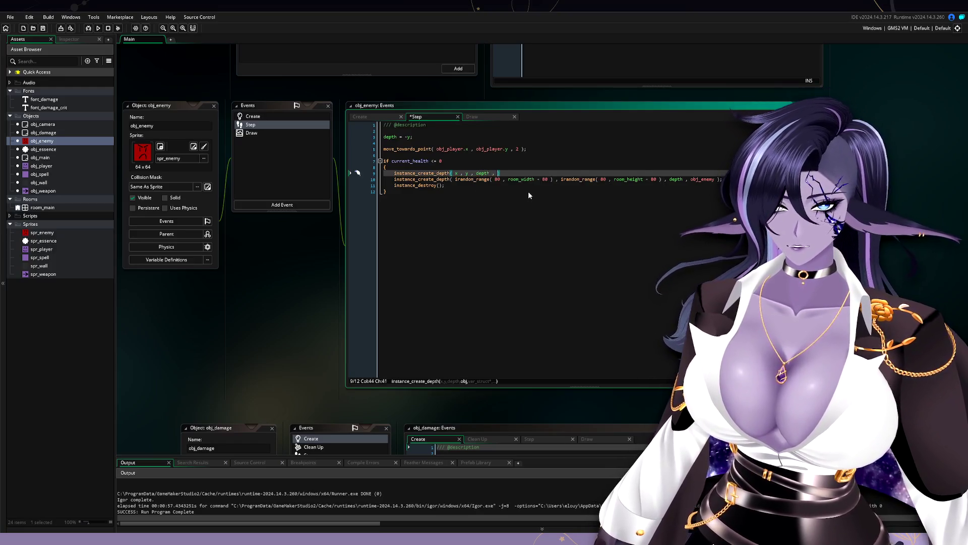
pyautogui.write('bj_')
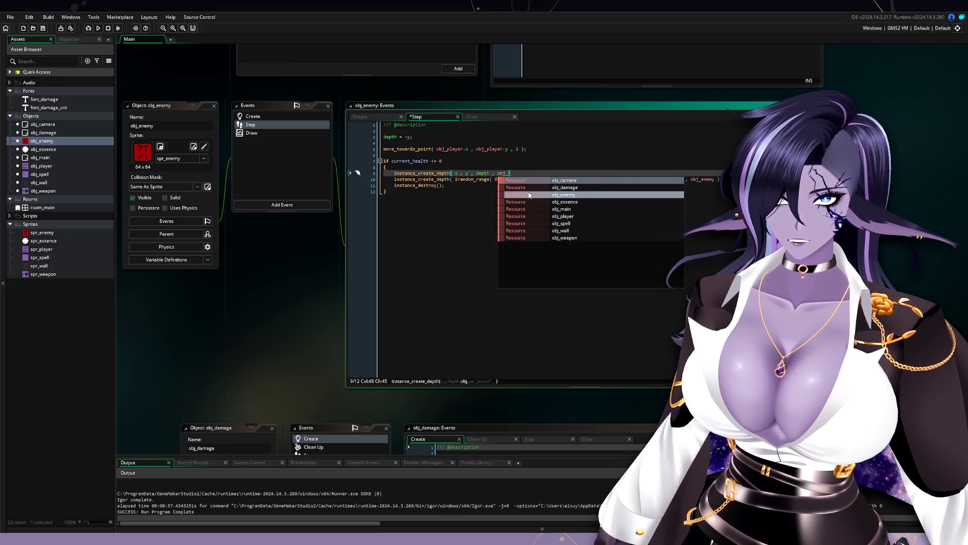
pyautogui.write('essence ')
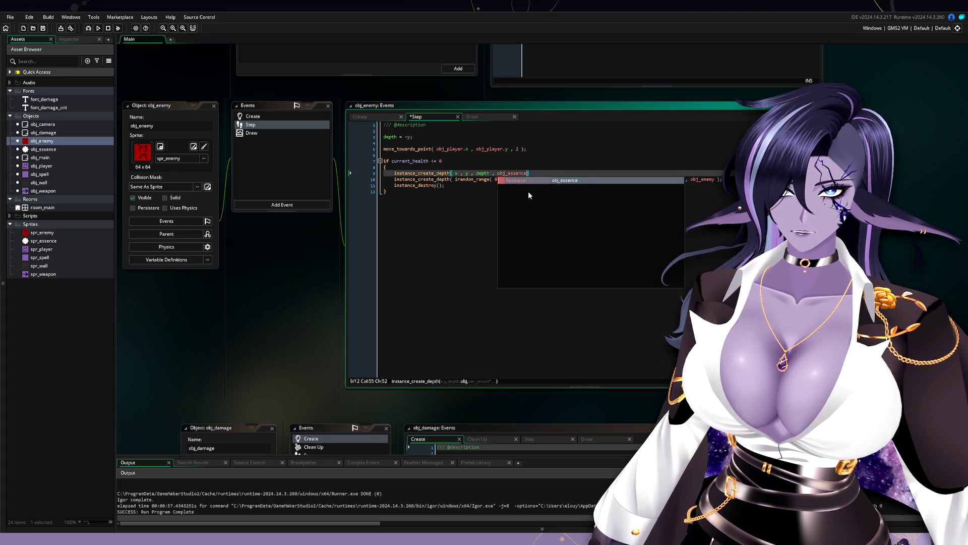
pyautogui.write(')')
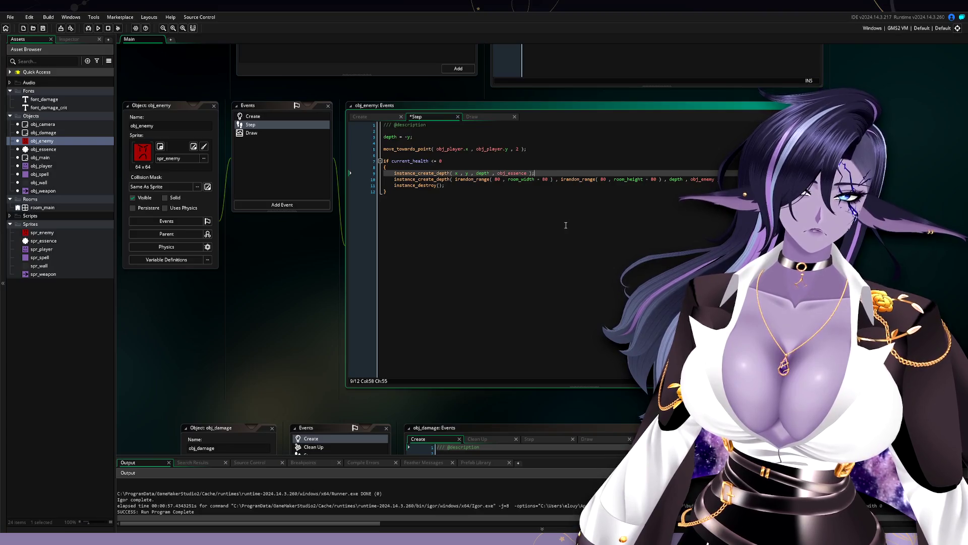
pyautogui.click(99, 28)
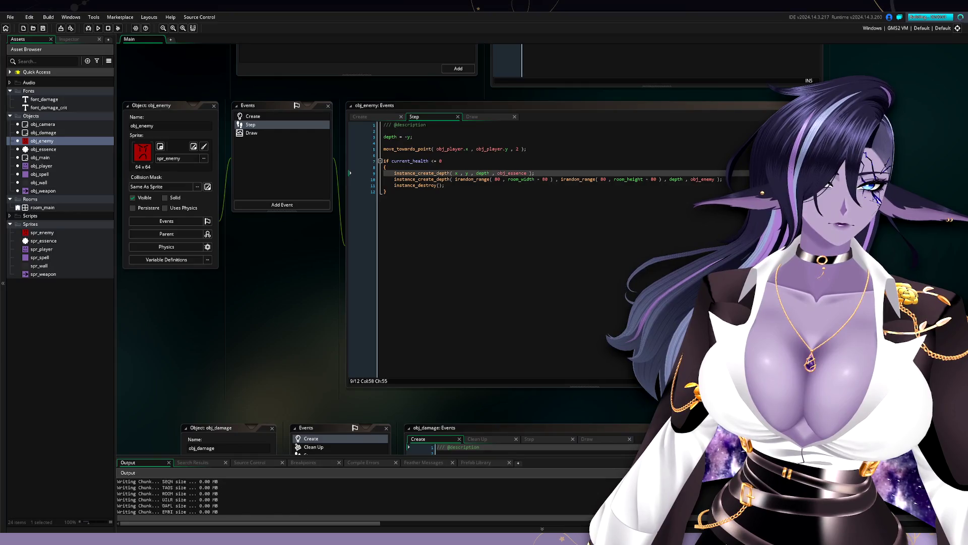
pyautogui.press('a')
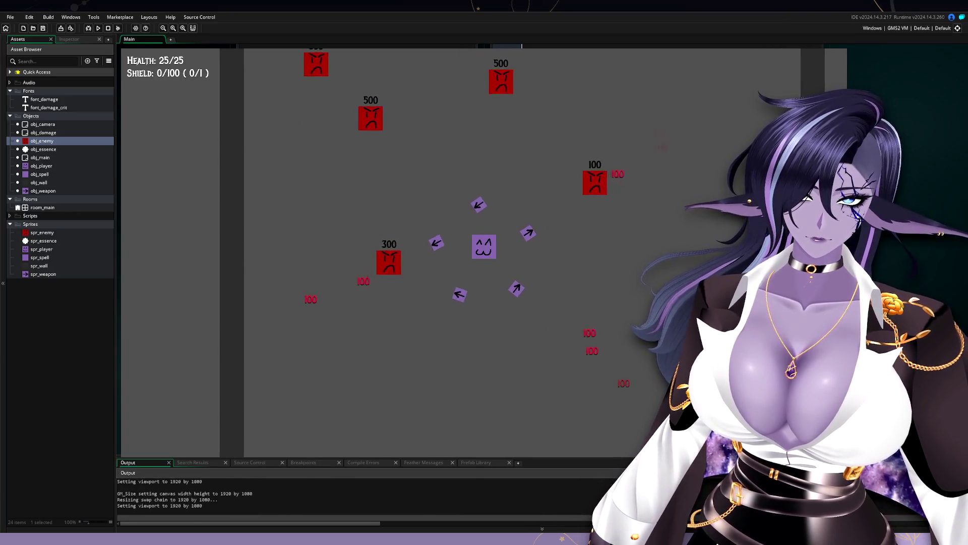
pyautogui.press('d')
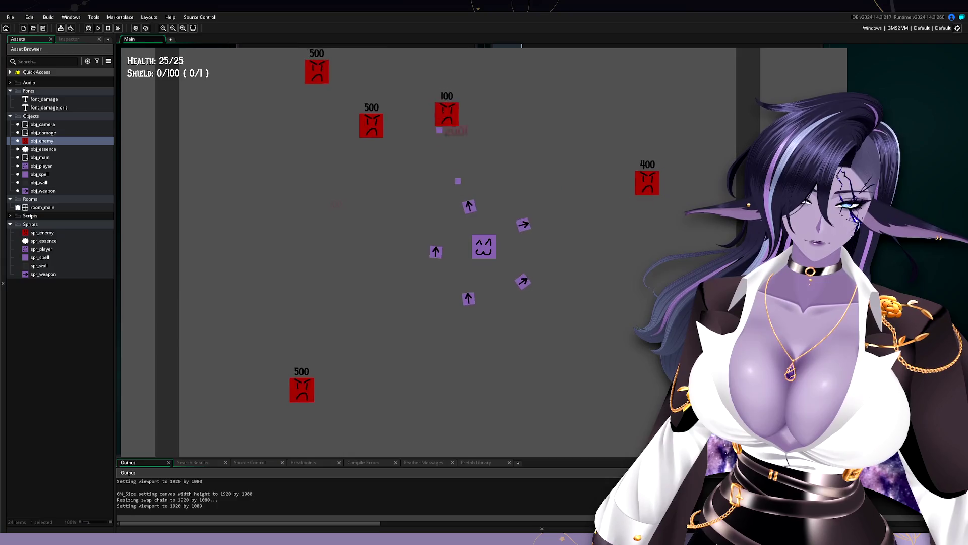
pyautogui.press('s')
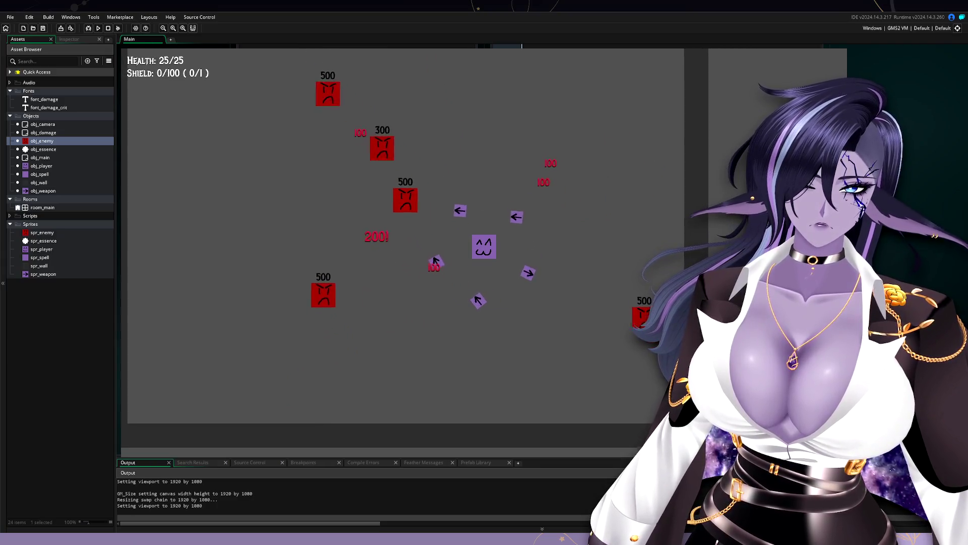
pyautogui.press('w')
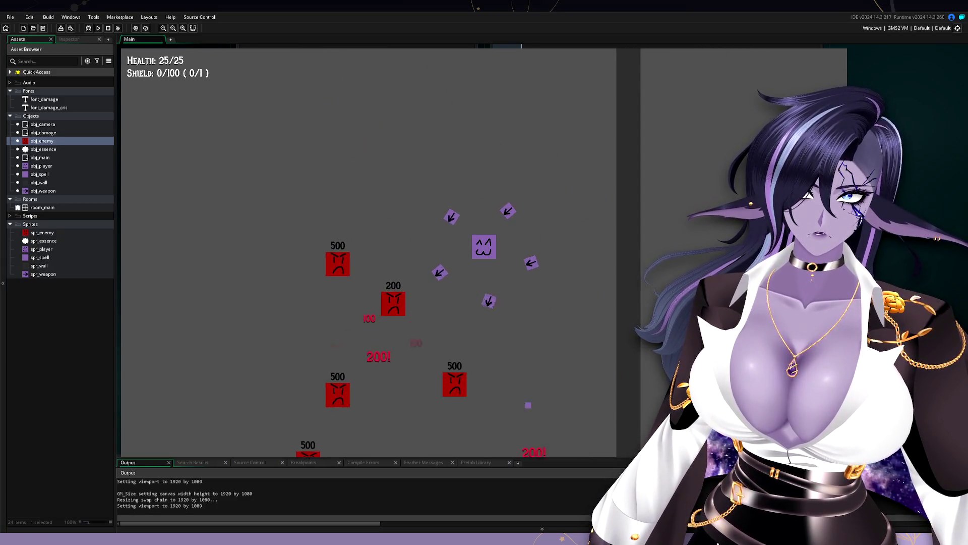
pyautogui.press('w')
pyautogui.press('a')
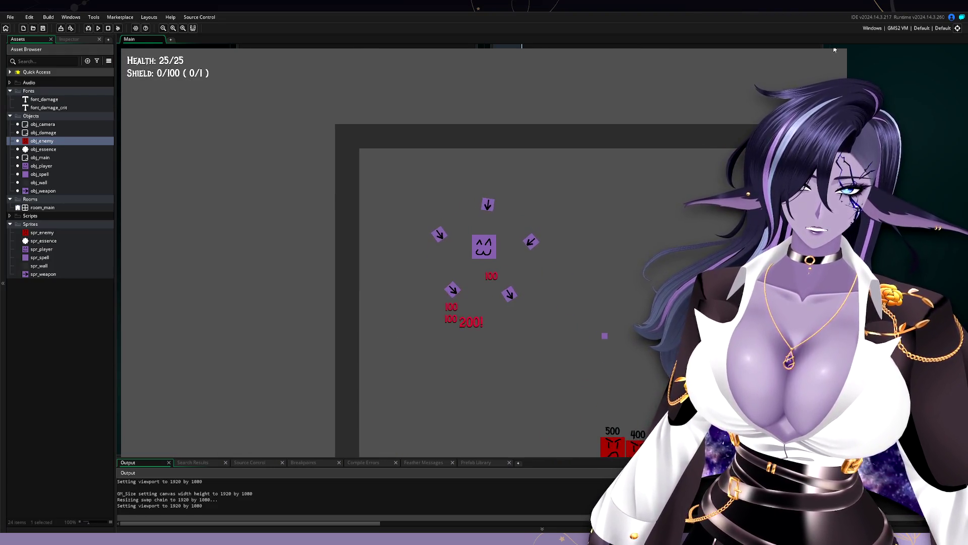
pyautogui.press('Escape')
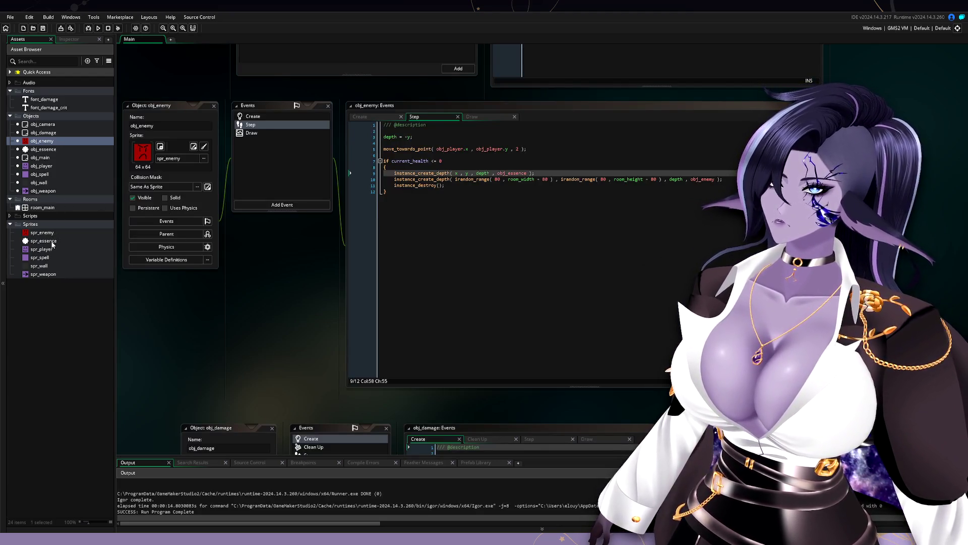
# View obj_essence's Draw code, then inspect obj_essence in obj_enemy's spawn call.
pyautogui.doubleClick(77, 149)
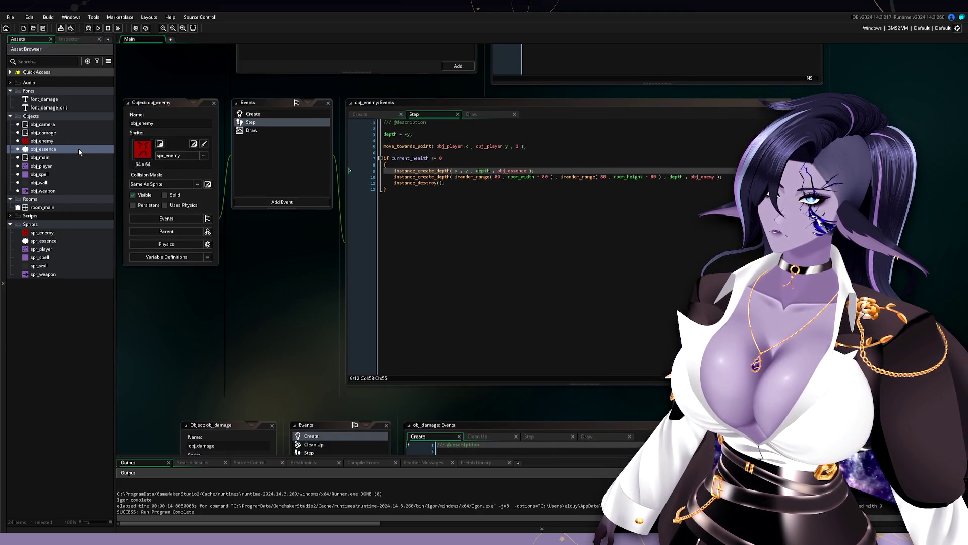
pyautogui.click(374, 175)
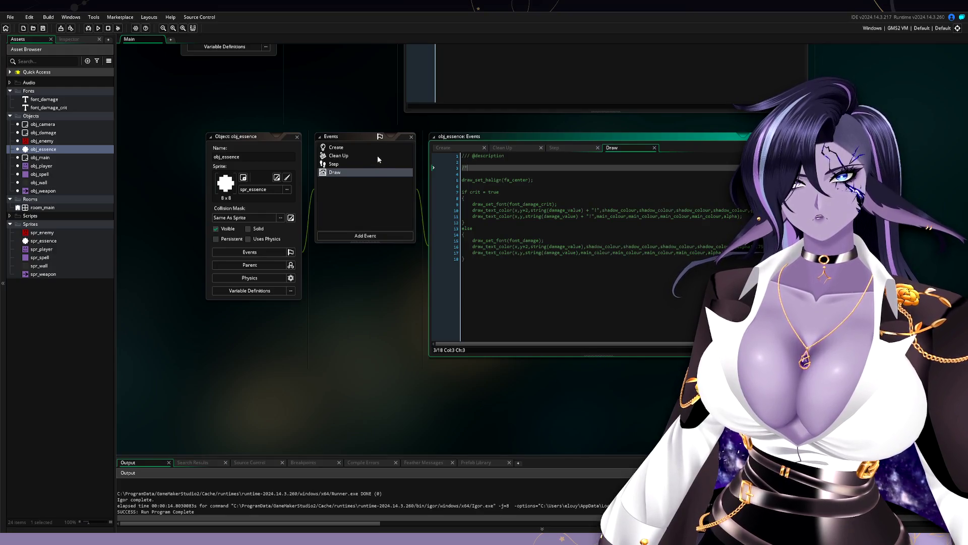
pyautogui.doubleClick(70, 142)
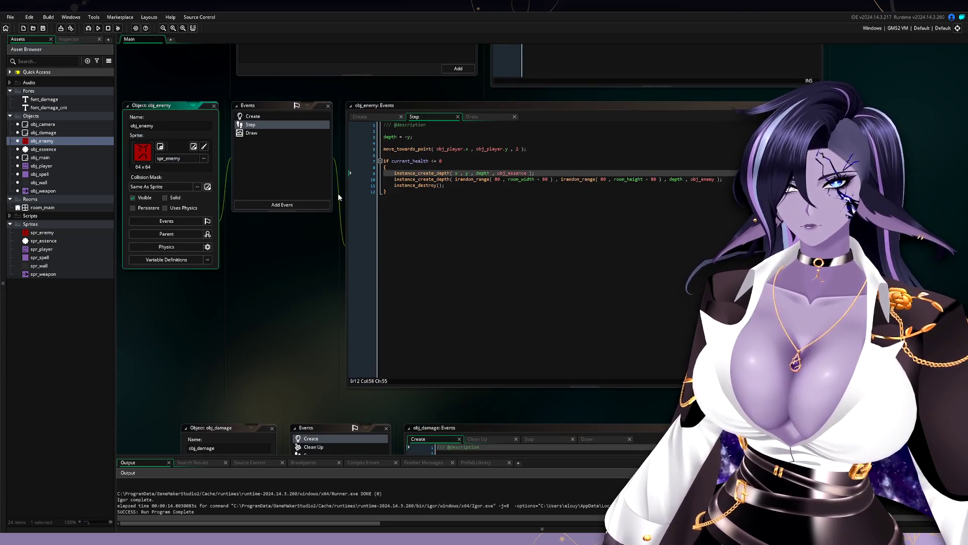
pyautogui.click(512, 174)
pyautogui.doubleClick(512, 173)
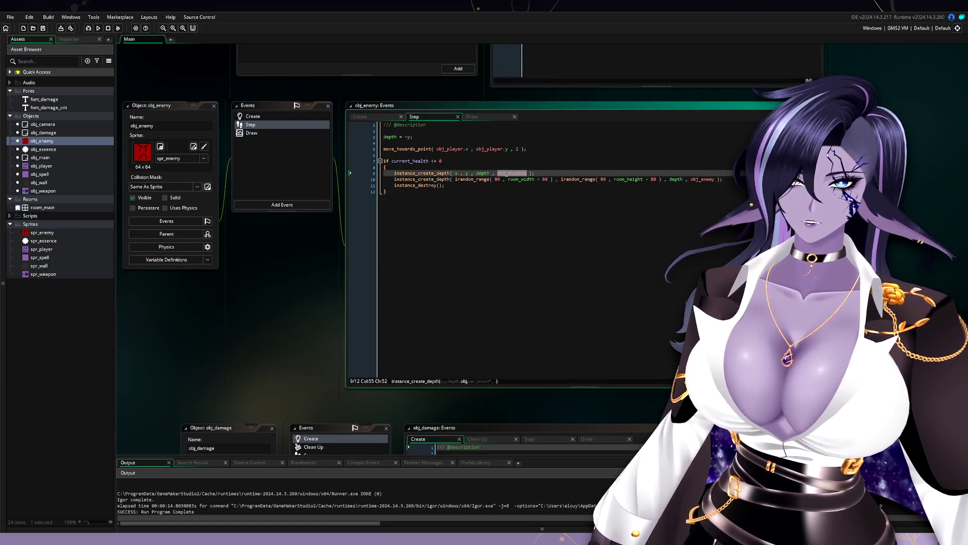
pyautogui.moveTo(481, 173)
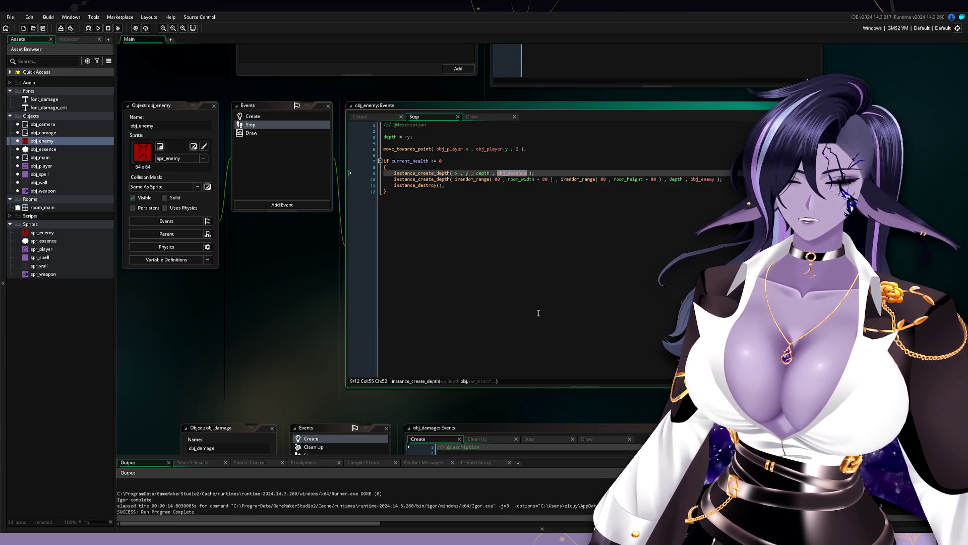
pyautogui.scroll(-5, 248, 298)
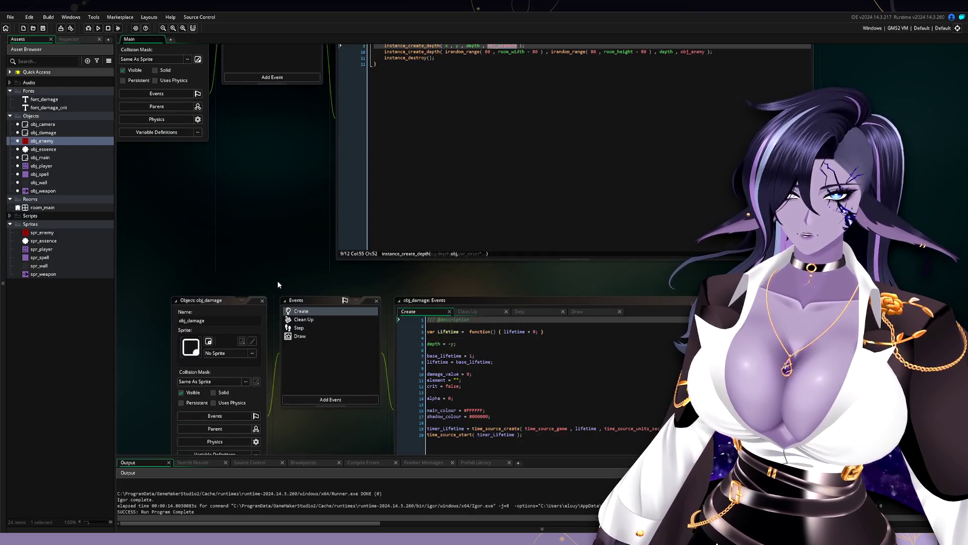
pyautogui.scroll(-4, 312, 309)
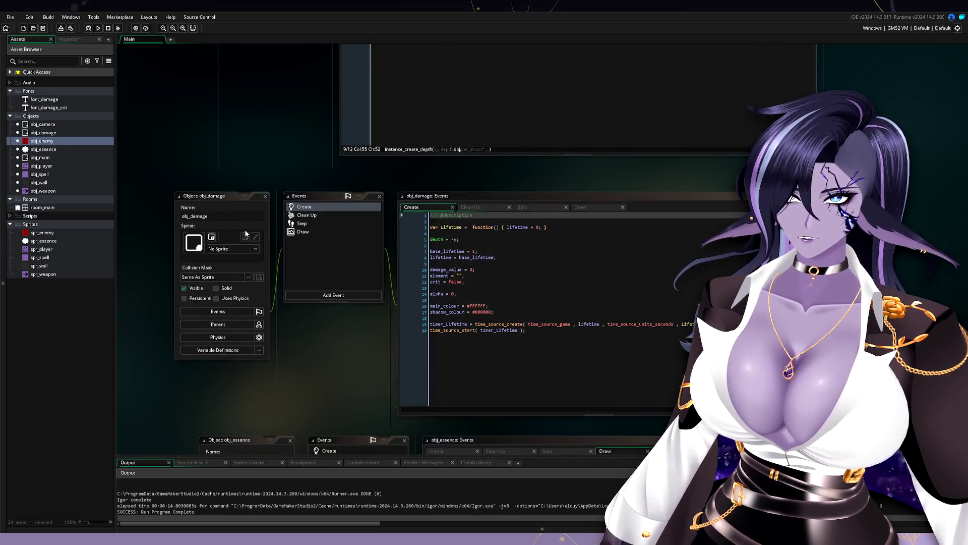
# Reopen obj_essence and review its Create and Step magnet code.
pyautogui.doubleClick(43, 150)
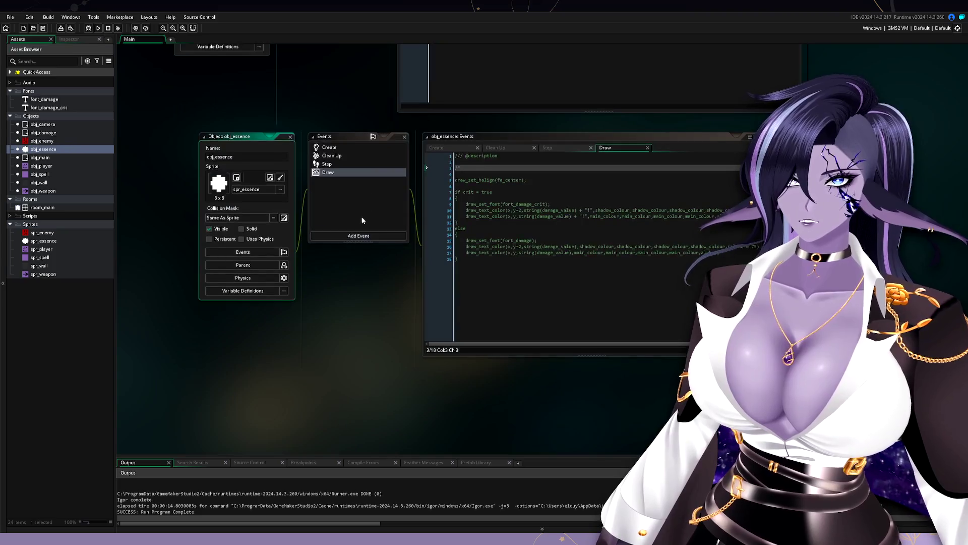
pyautogui.click(357, 155)
pyautogui.click(359, 148)
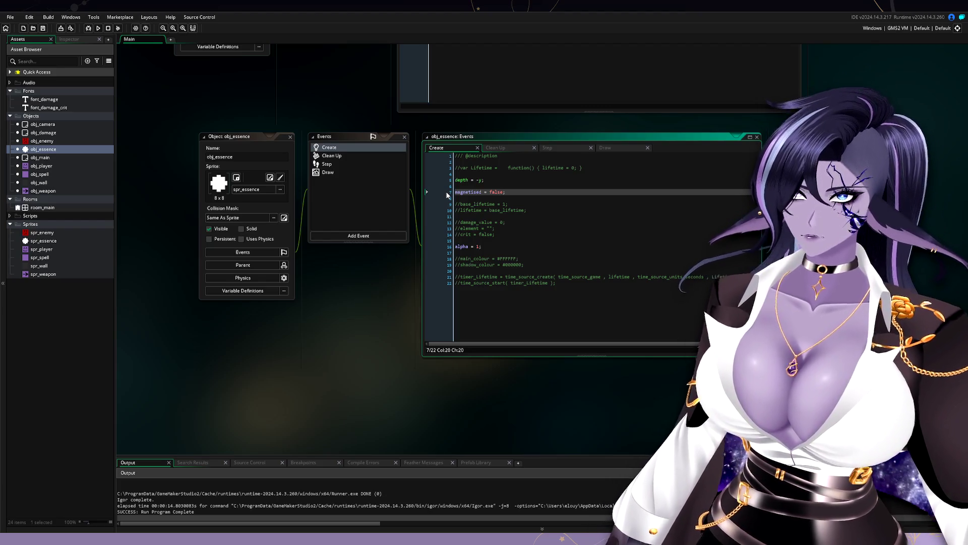
pyautogui.click(555, 149)
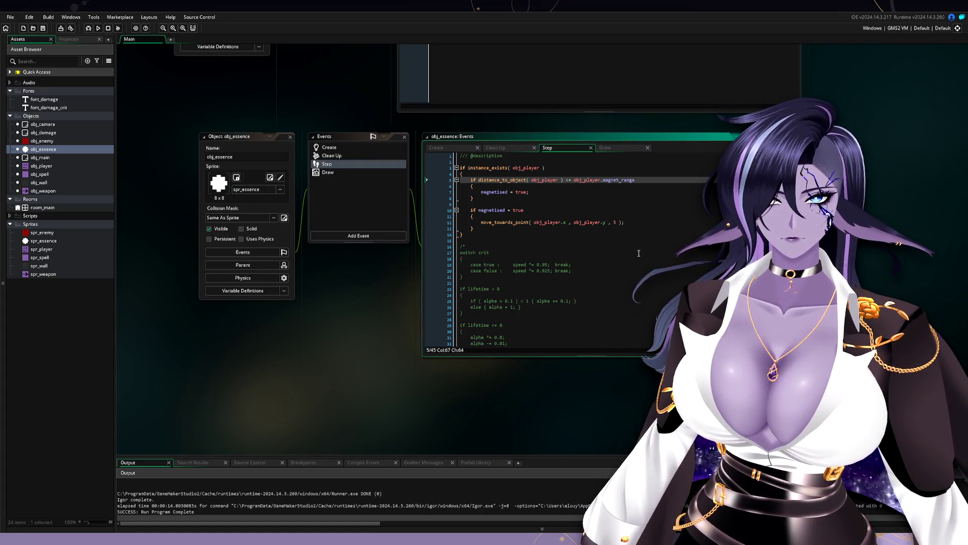
# Add draw_self(); at the top of obj_essence's Draw event and run the game.
pyautogui.click(333, 172)
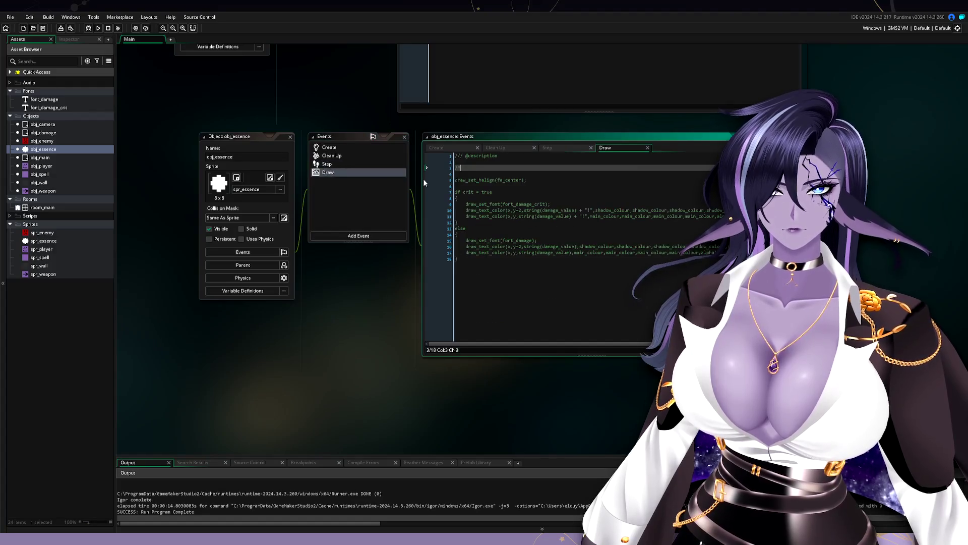
pyautogui.press('Home')
pyautogui.press('Return')
pyautogui.press('Return')
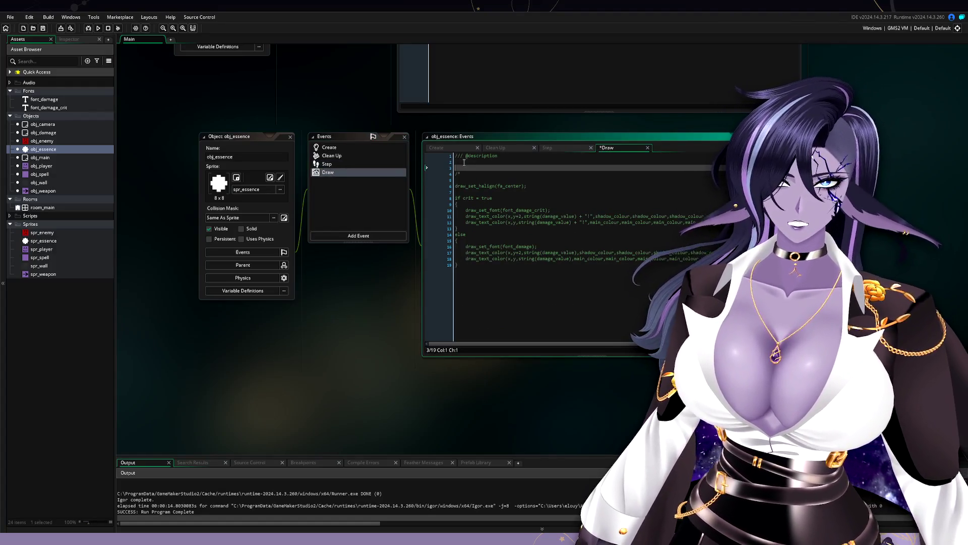
pyautogui.press('Up')
pyautogui.press('Up')
pyautogui.write('draw')
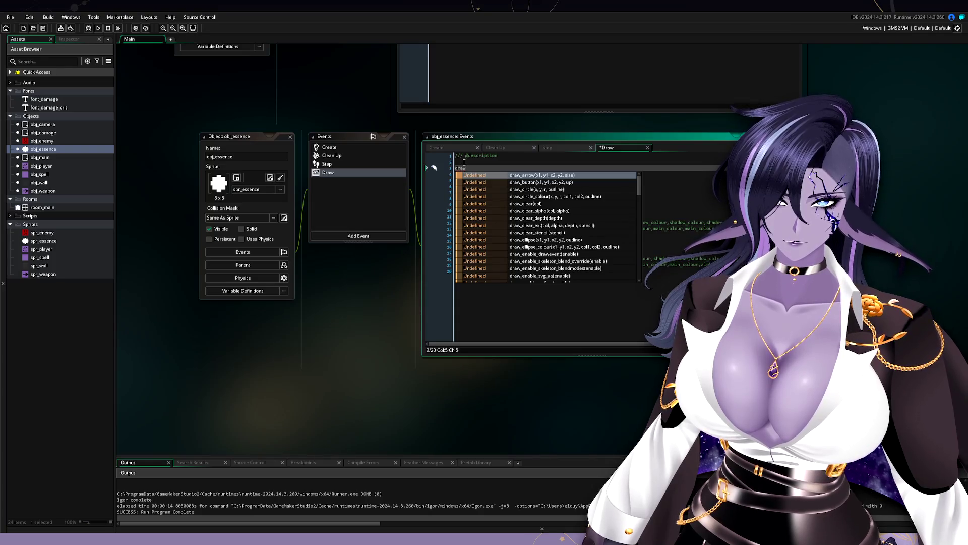
pyautogui.write('_sel')
pyautogui.press('Return')
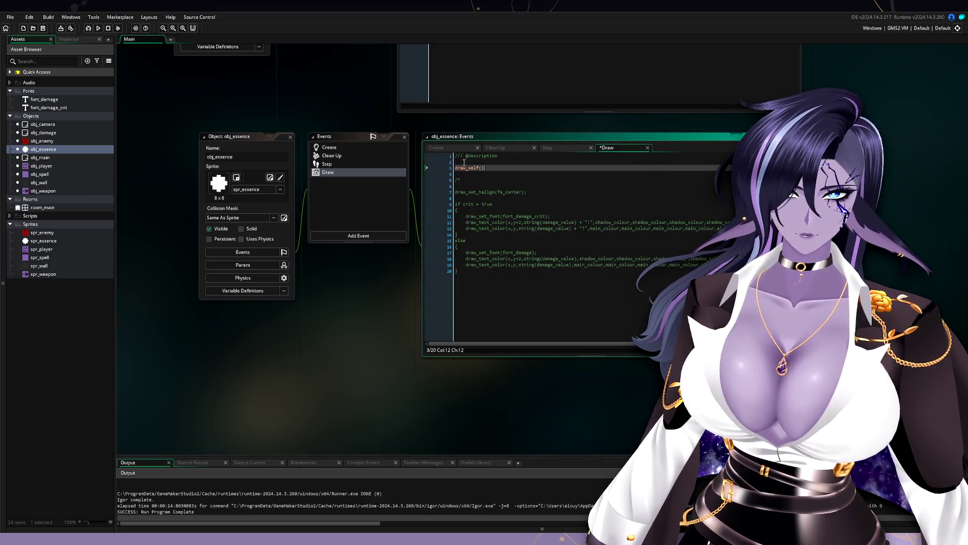
pyautogui.click(99, 28)
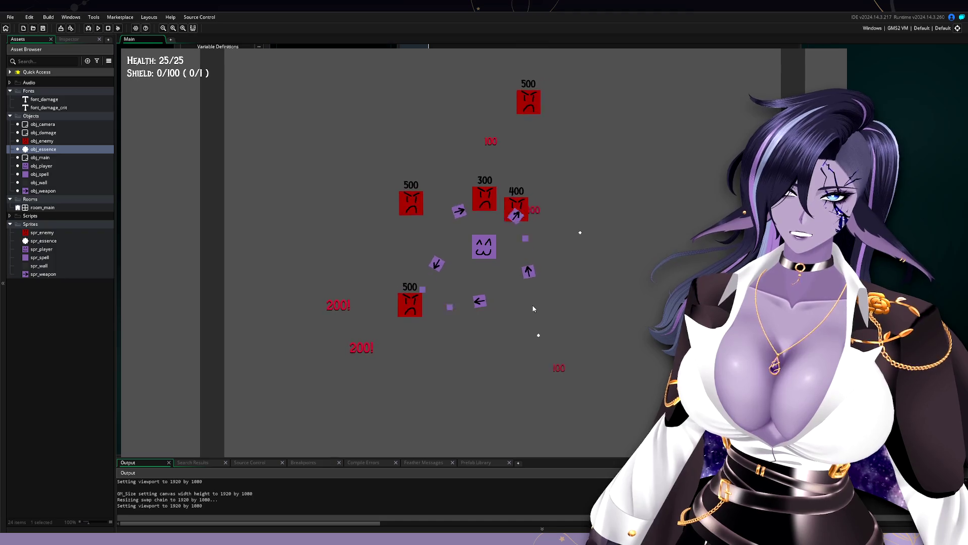
# Walk the player around the enemies and essence drops with WASD, then close the game with Escape.
pyautogui.press('d')
pyautogui.press('s')
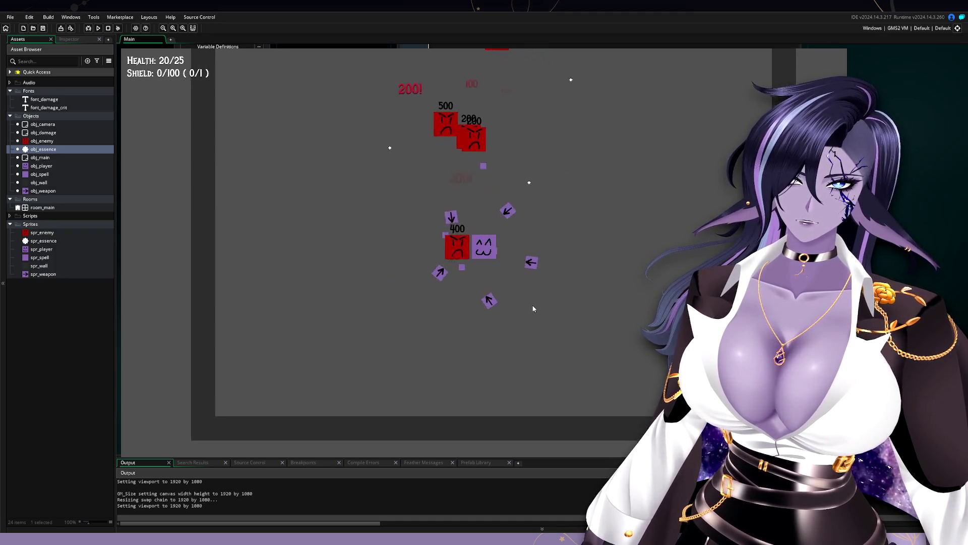
pyautogui.press('a')
pyautogui.press('s')
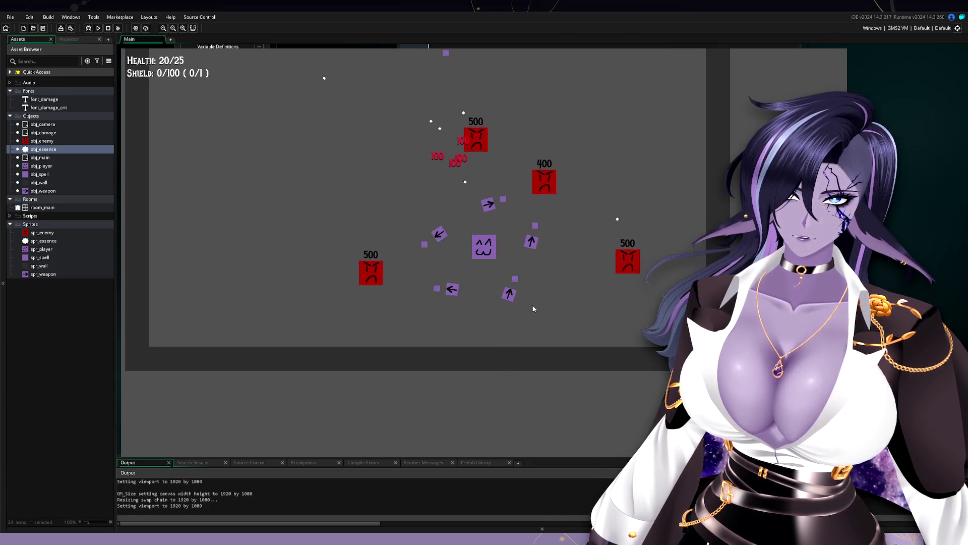
pyautogui.press('s')
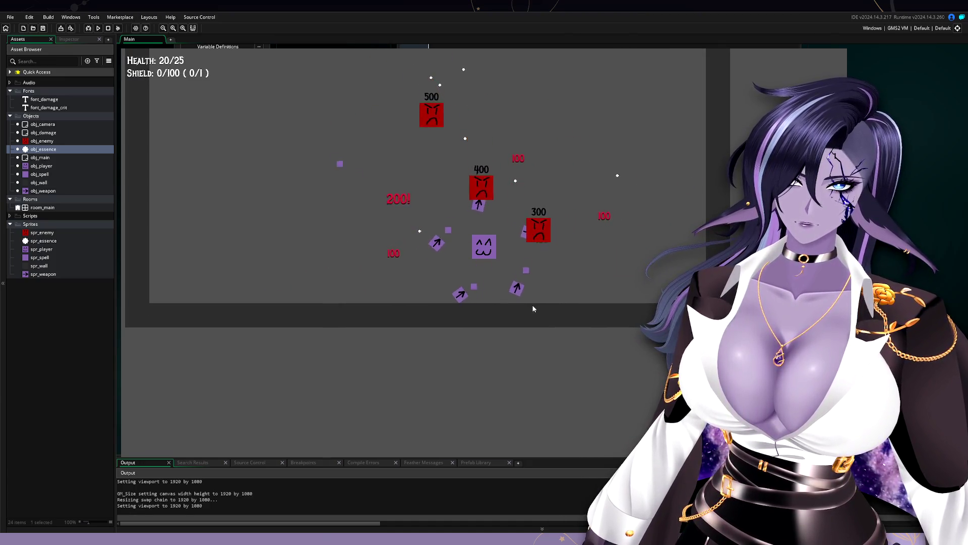
pyautogui.press('s')
pyautogui.press('a')
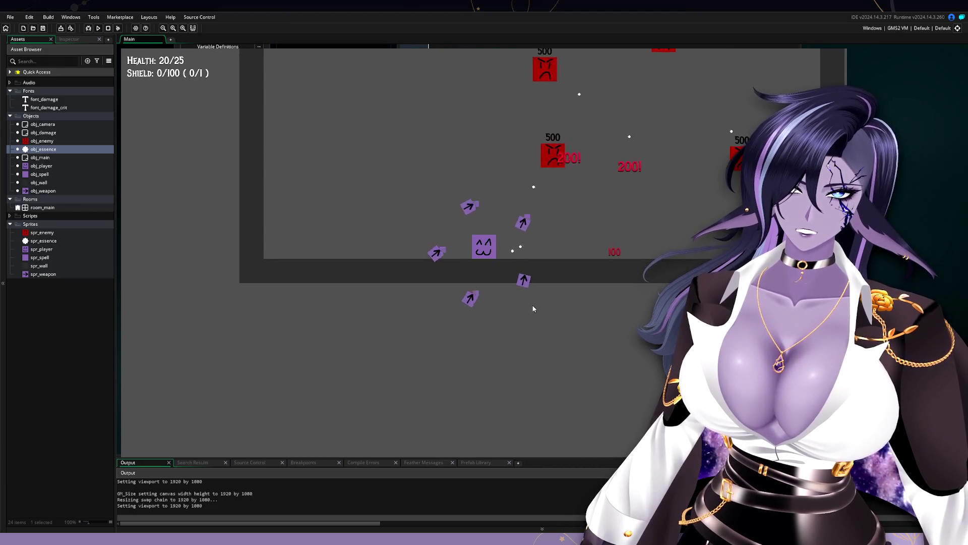
pyautogui.press('w')
pyautogui.press('w')
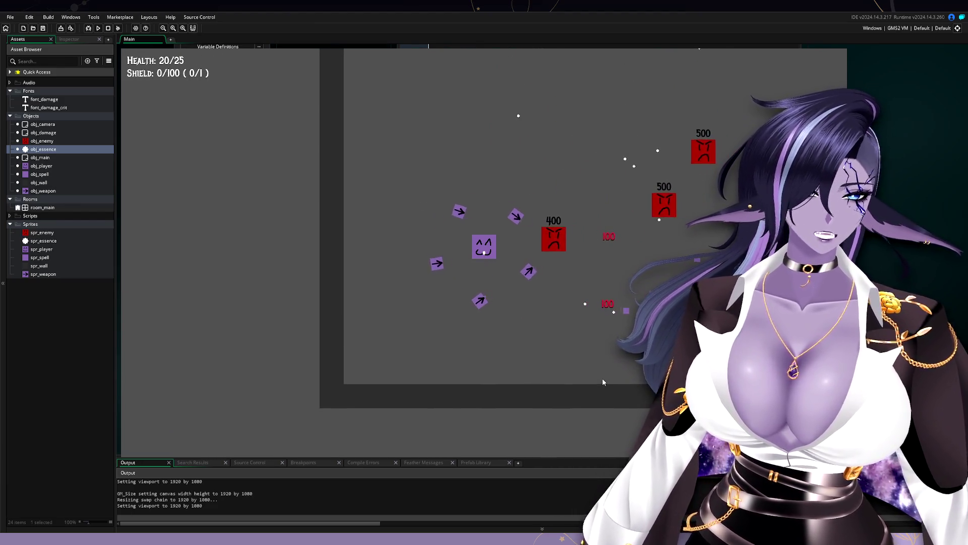
pyautogui.press('a')
pyautogui.press('w')
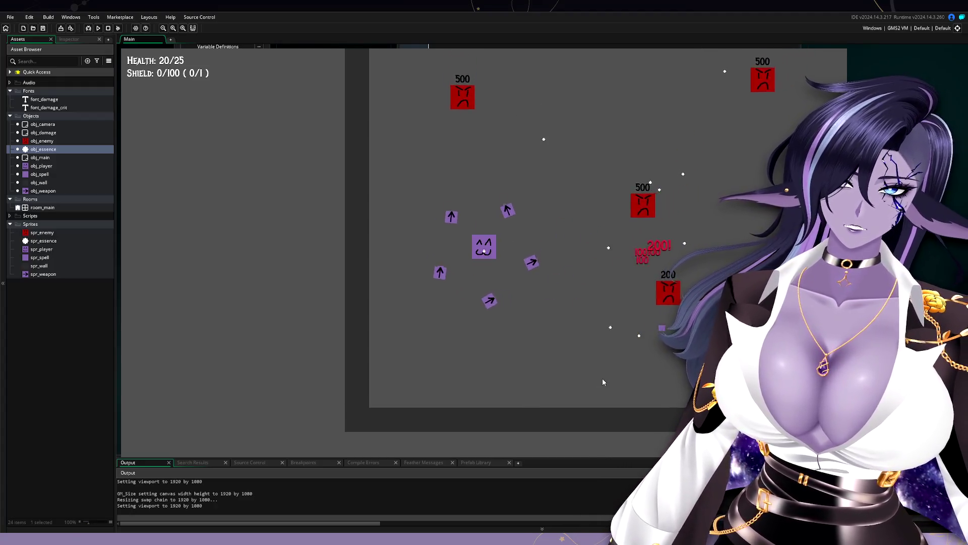
pyautogui.press('s')
pyautogui.press('d')
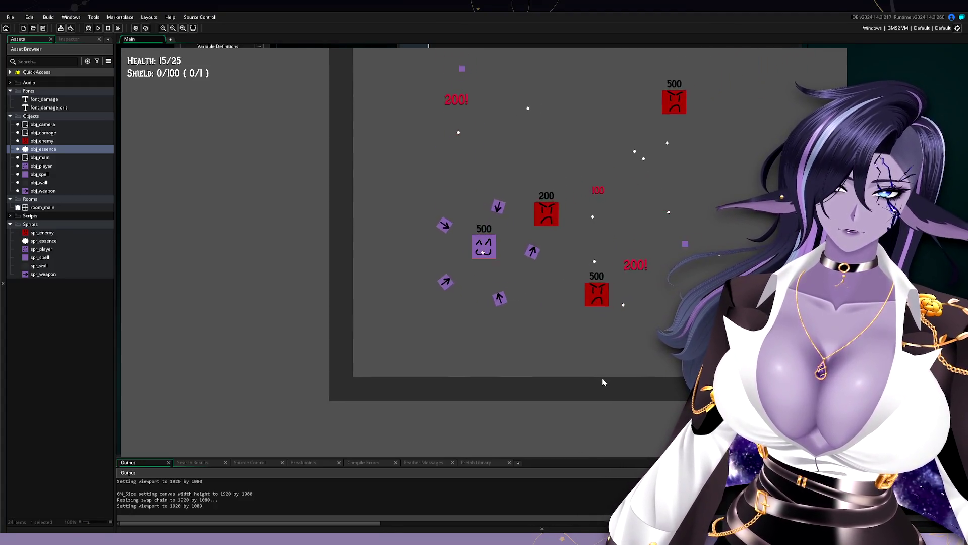
pyautogui.press('a')
pyautogui.press('s')
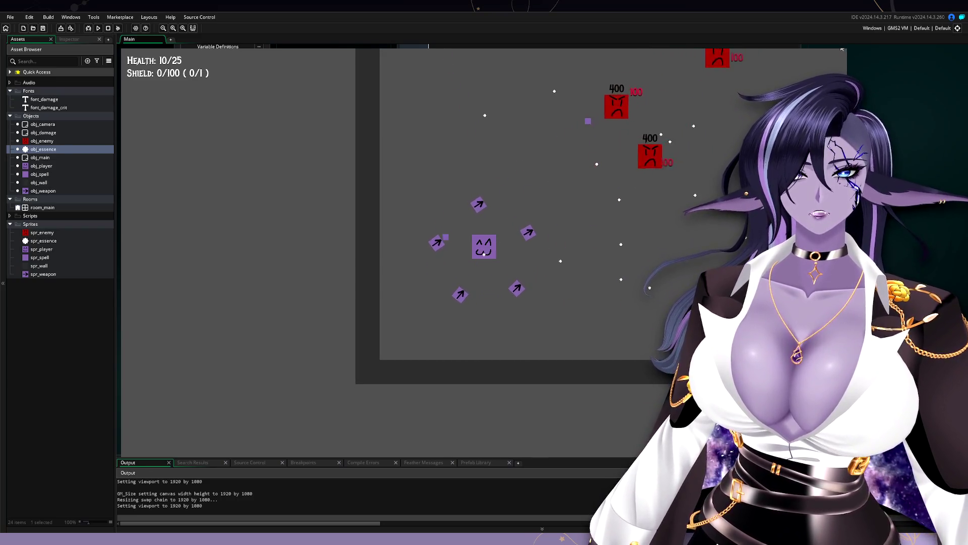
pyautogui.press('Escape')
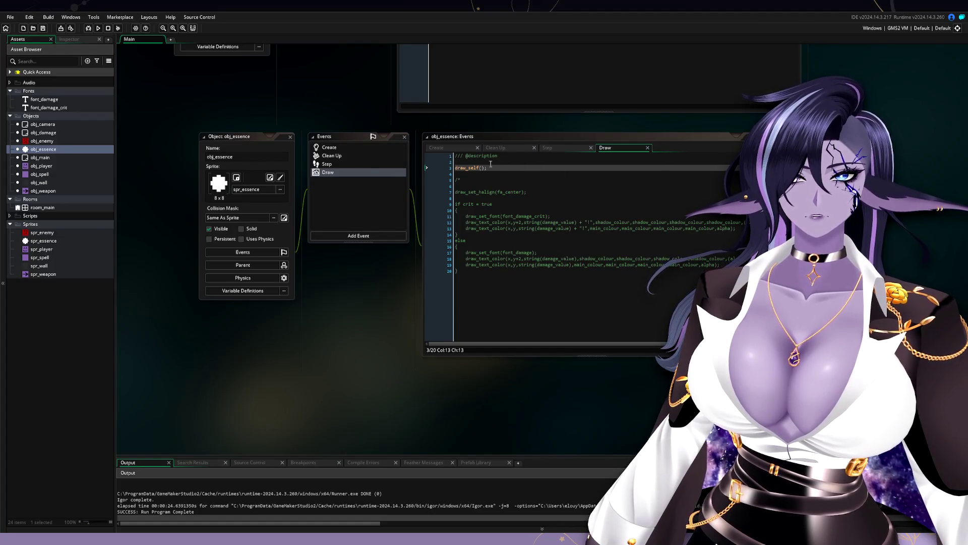
# Add an obj_player collision event to obj_essence.
pyautogui.click(377, 237)
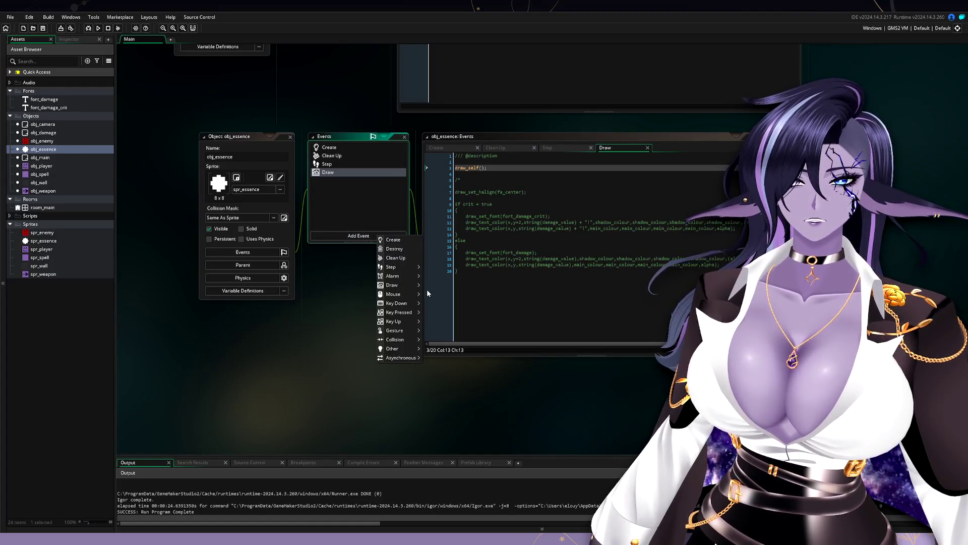
pyautogui.moveTo(407, 339)
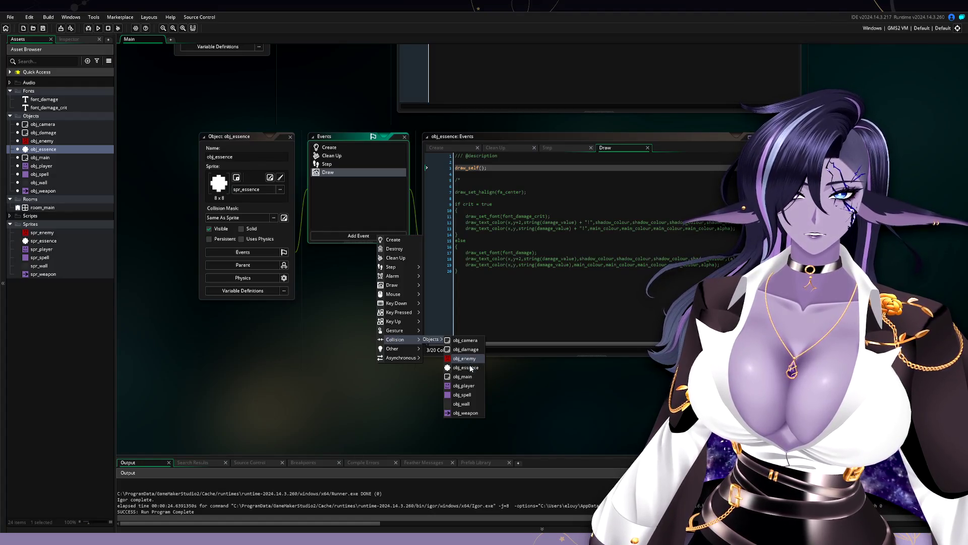
pyautogui.click(468, 386)
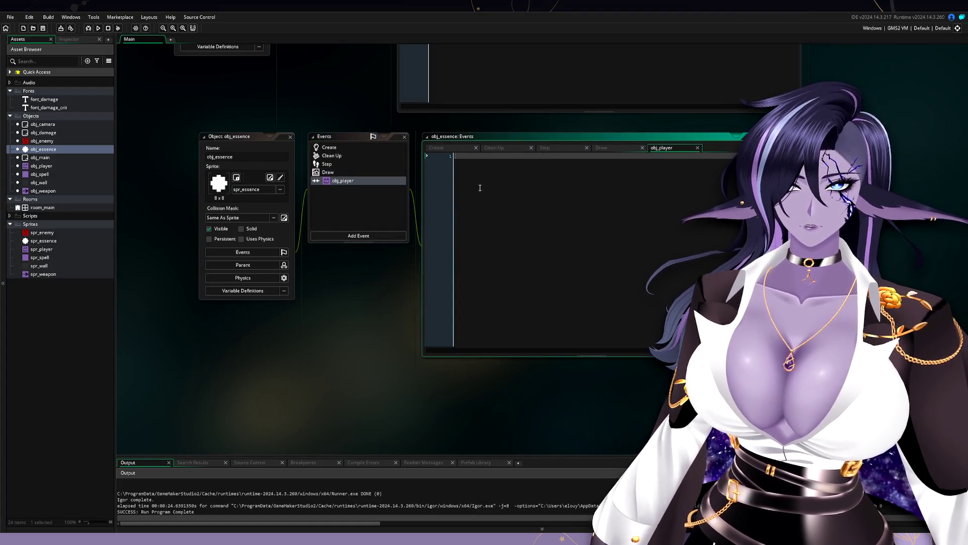
pyautogui.click(338, 164)
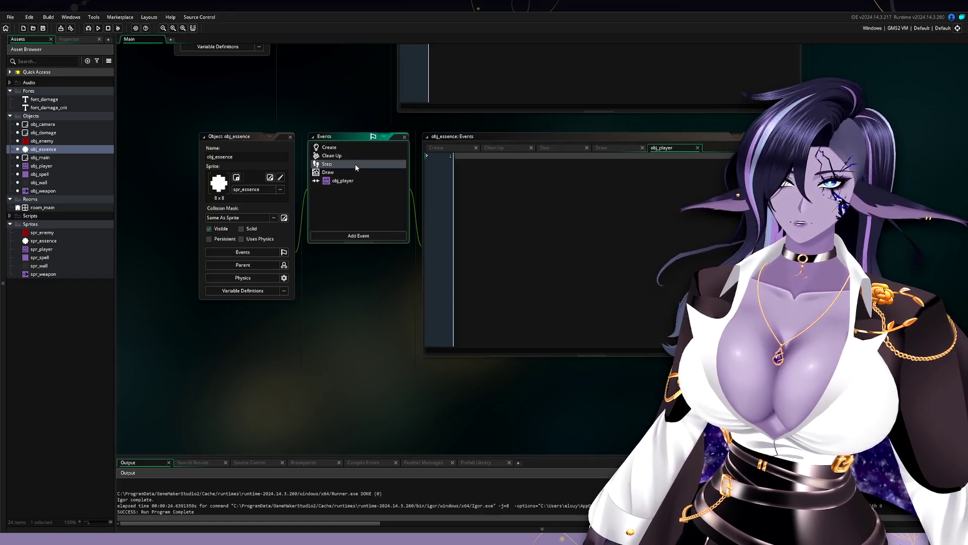
pyautogui.click(355, 180)
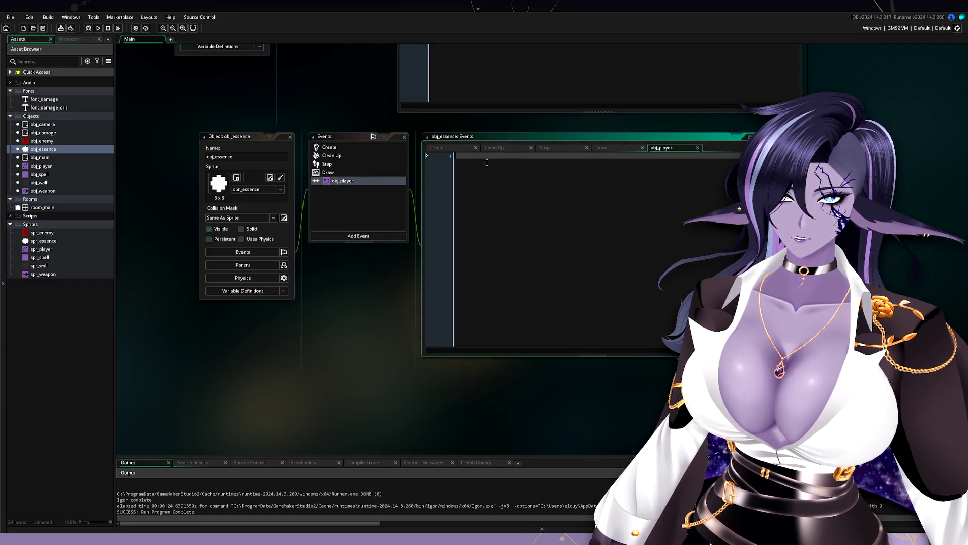
# Write instance_destroy(); in the collision event so the essence vanishes on contact.
pyautogui.click(496, 161)
pyautogui.press('Return')
pyautogui.write('inst')
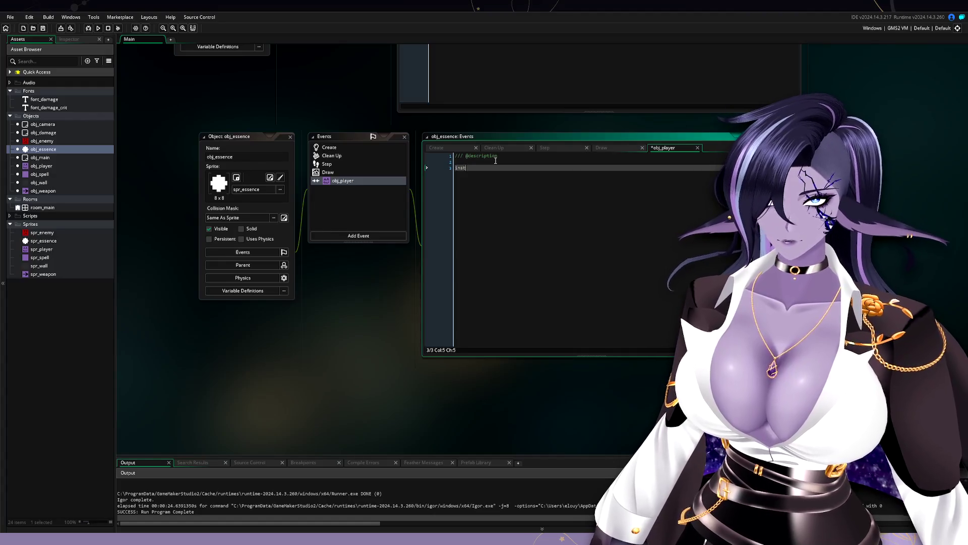
pyautogui.write('ance_des')
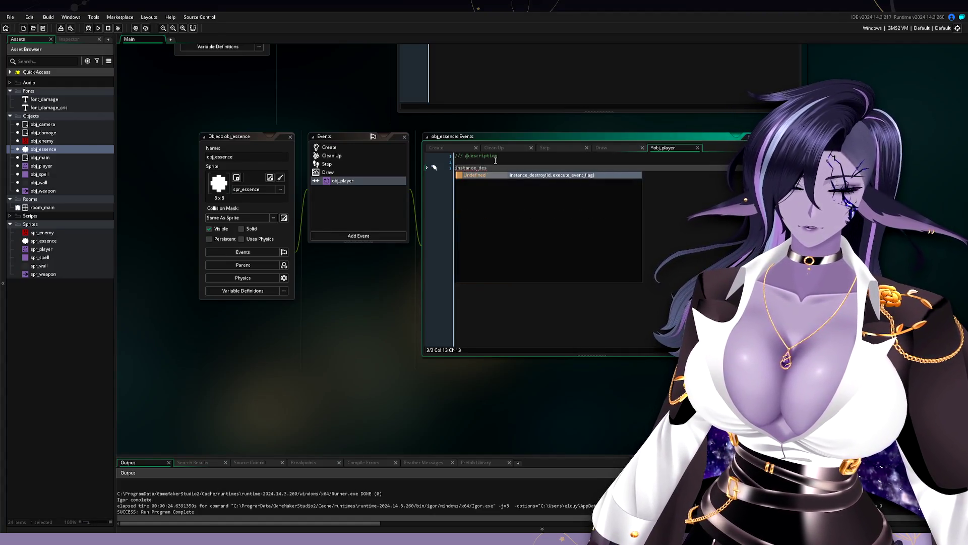
pyautogui.write('tr')
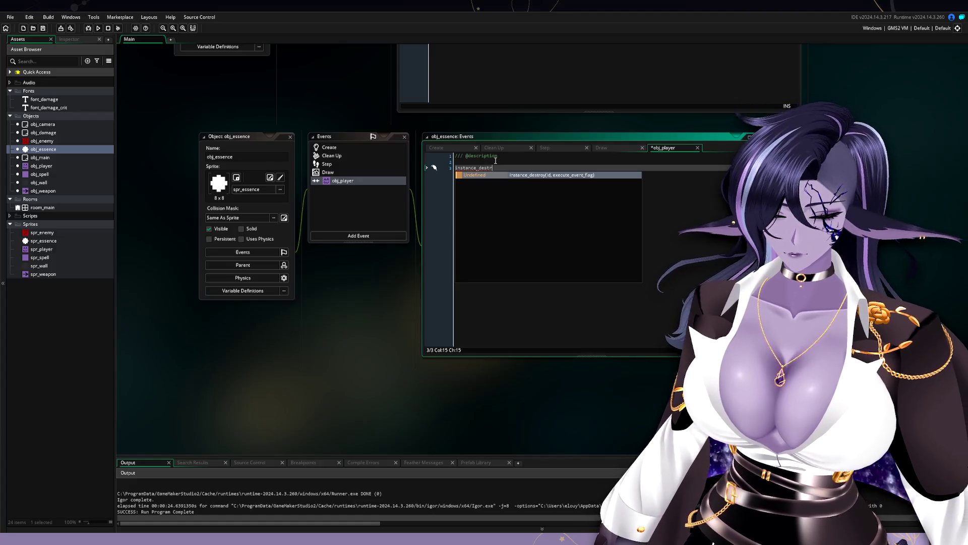
pyautogui.press('Return')
pyautogui.write(');')
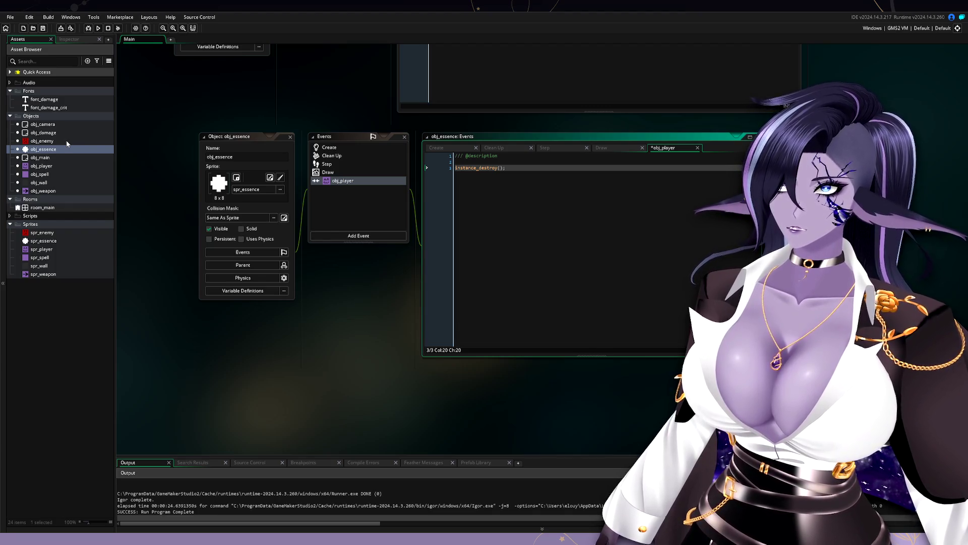
# Run the game from obj_player's Create code, steer the player to collect essence, then quit with Escape.
pyautogui.doubleClick(70, 164)
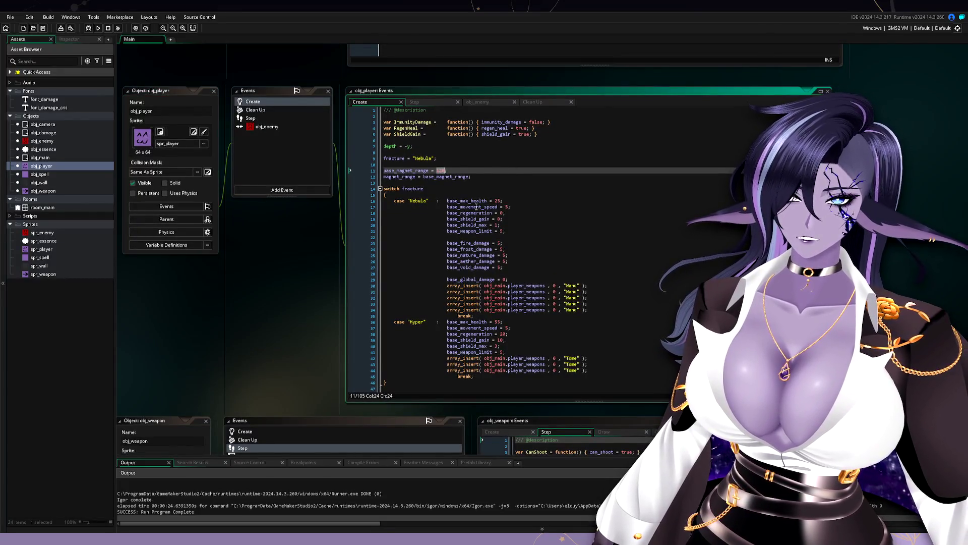
pyautogui.click(98, 29)
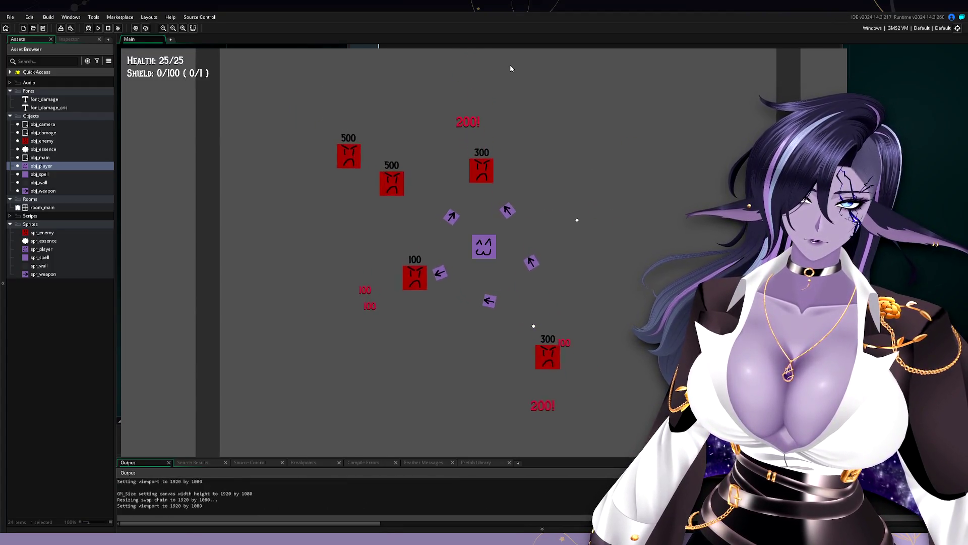
pyautogui.press('a')
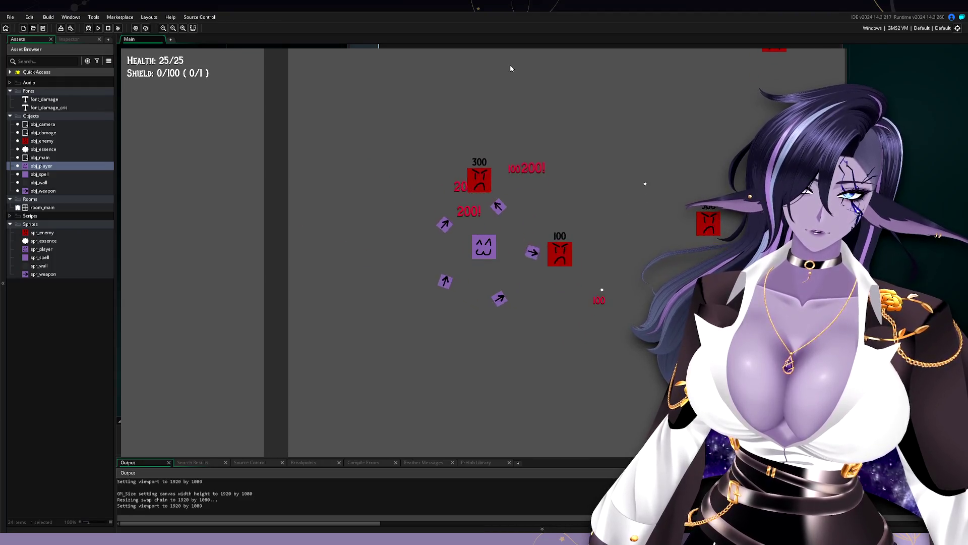
pyautogui.press('s')
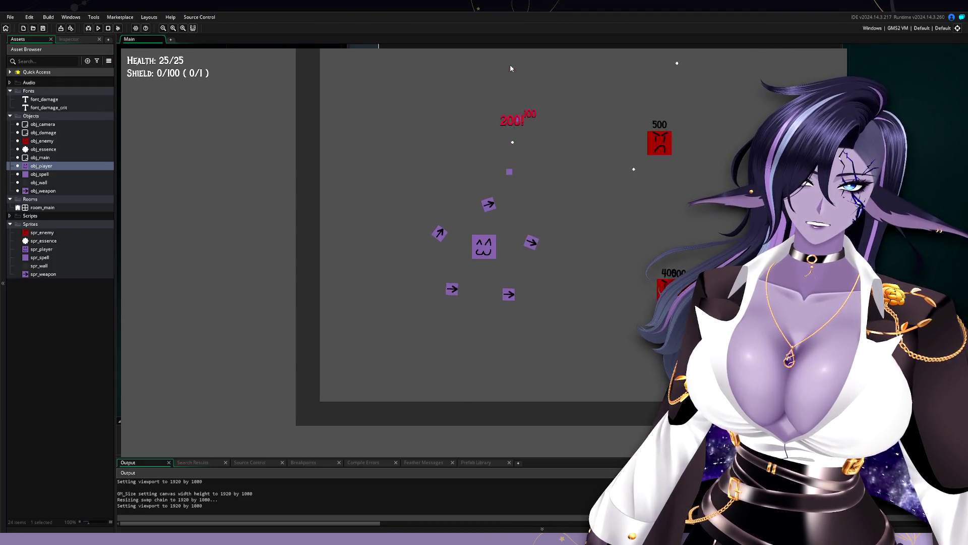
pyautogui.press('w')
pyautogui.press('d')
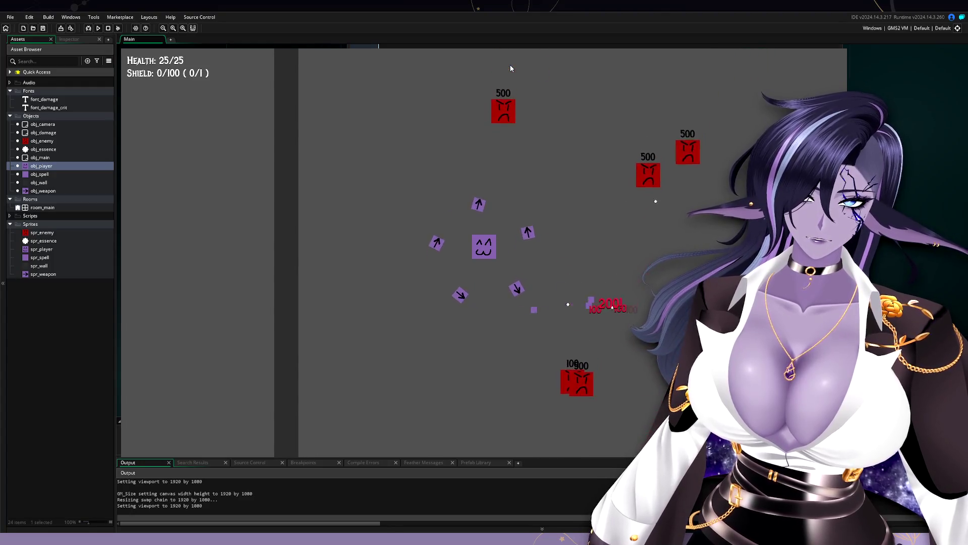
pyautogui.press('d')
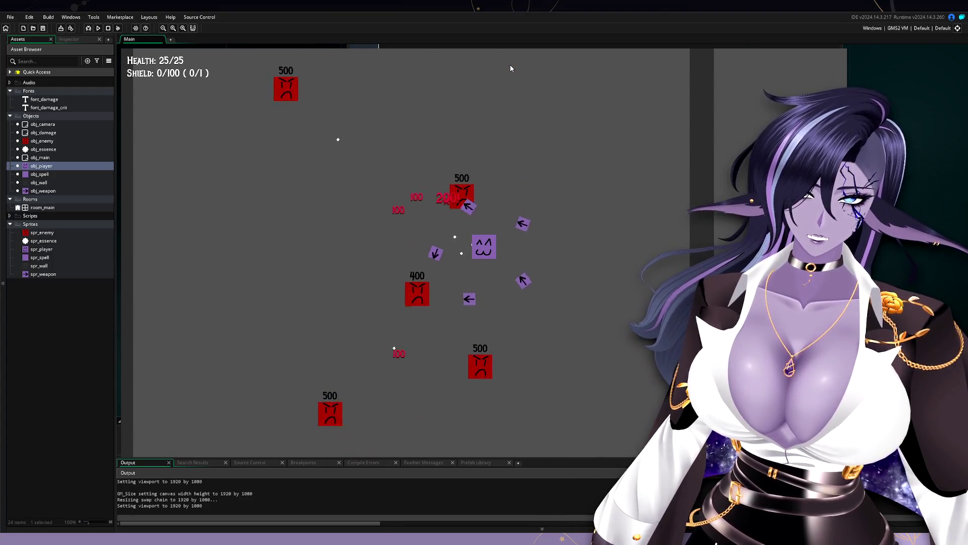
pyautogui.press('d')
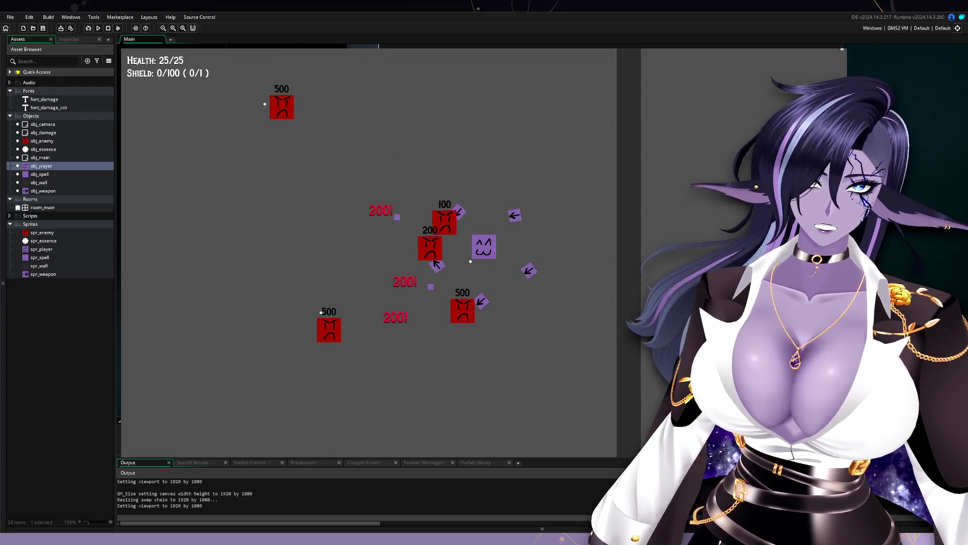
pyautogui.press('Escape')
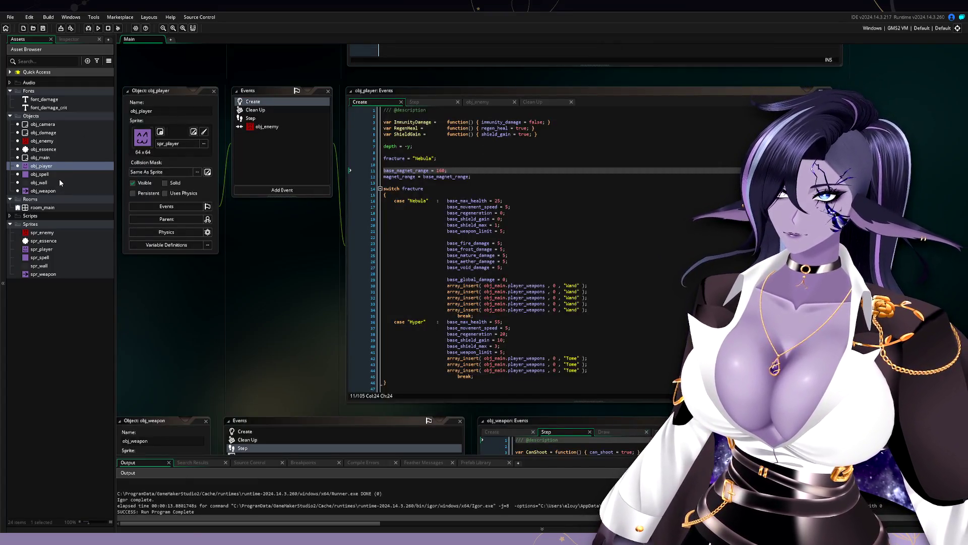
# Open obj_essence's code and start a fresh test run of the game.
pyautogui.doubleClick(74, 149)
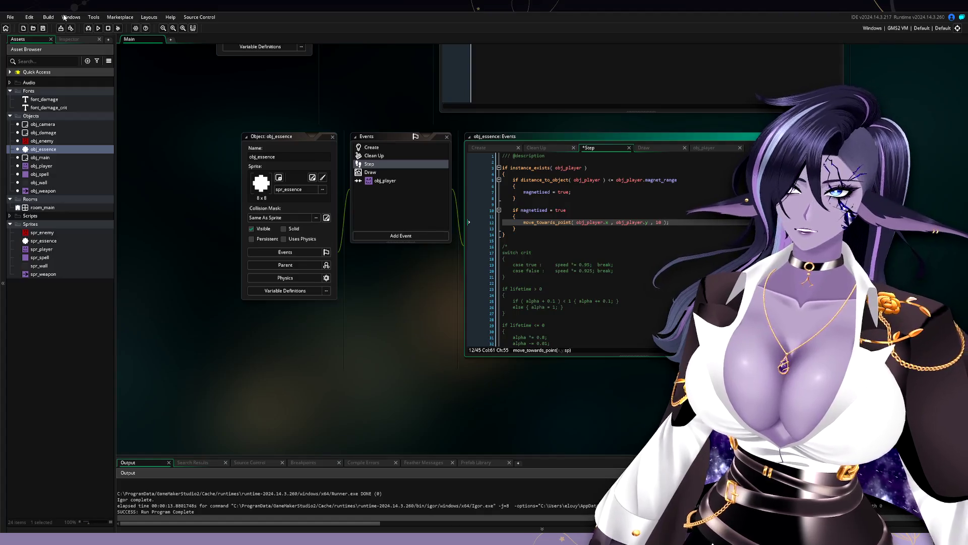
pyautogui.click(97, 29)
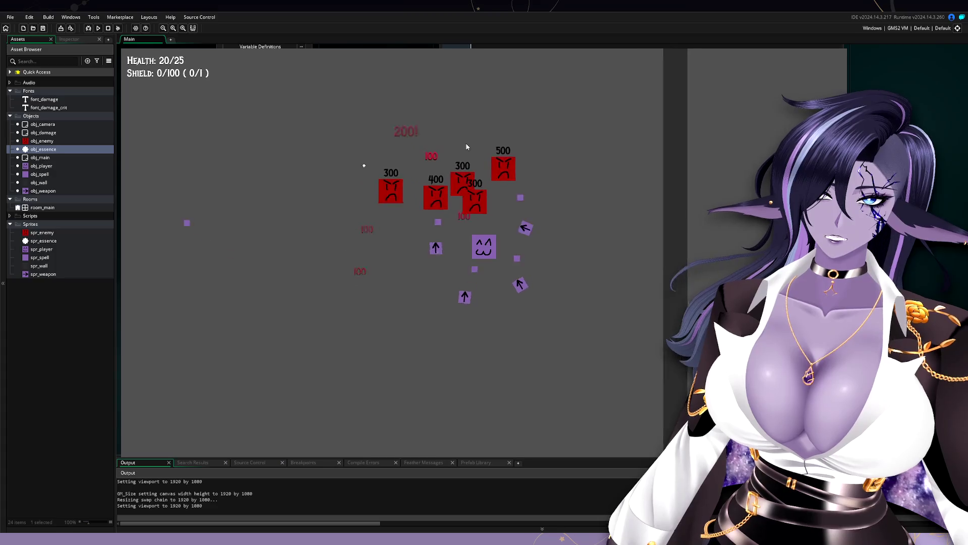
# Steer the player left, right and diagonally among the enemies to test essence pickup.
pyautogui.press('a')
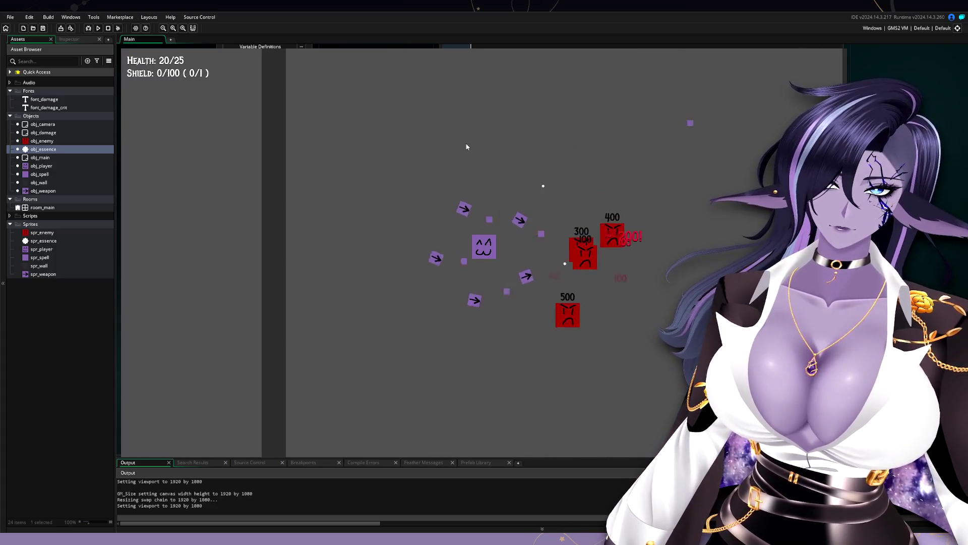
pyautogui.press('d')
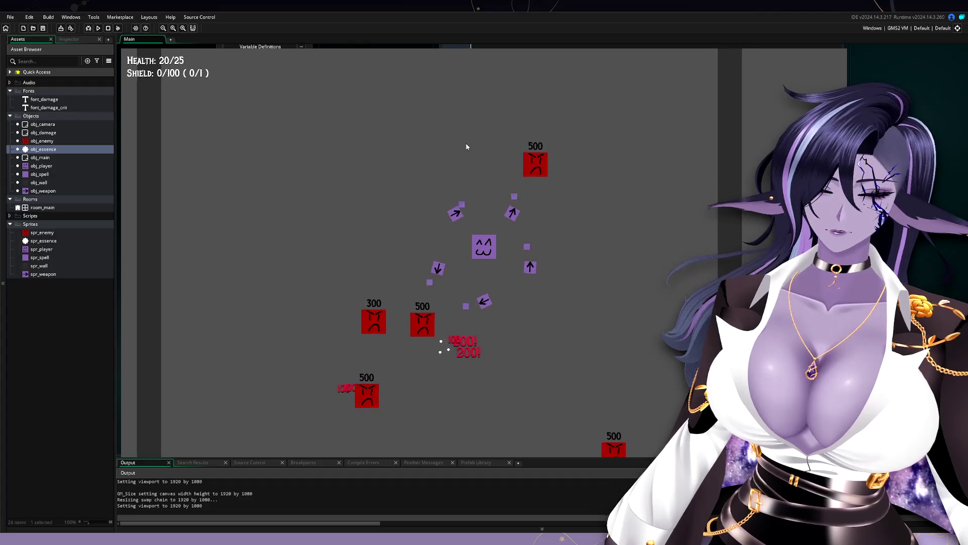
pyautogui.press('d')
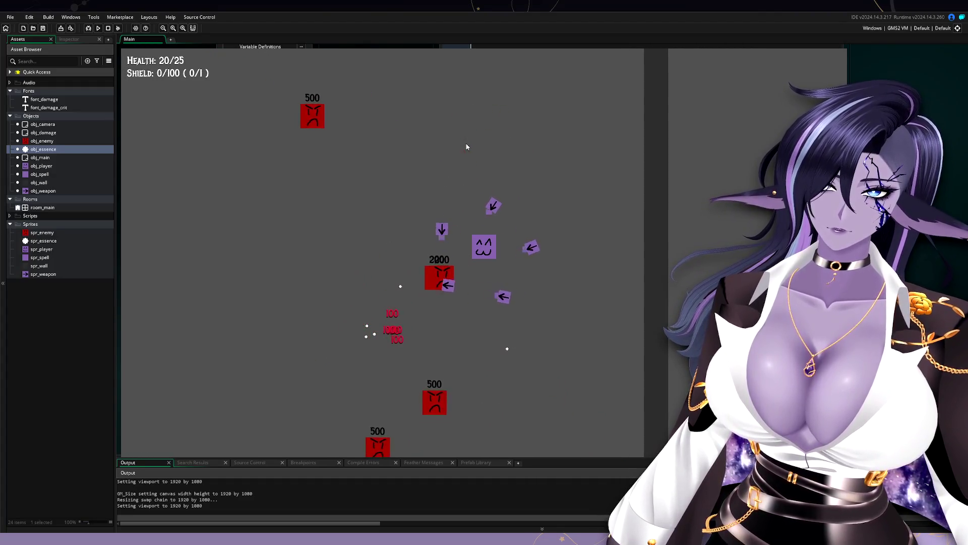
pyautogui.press('a')
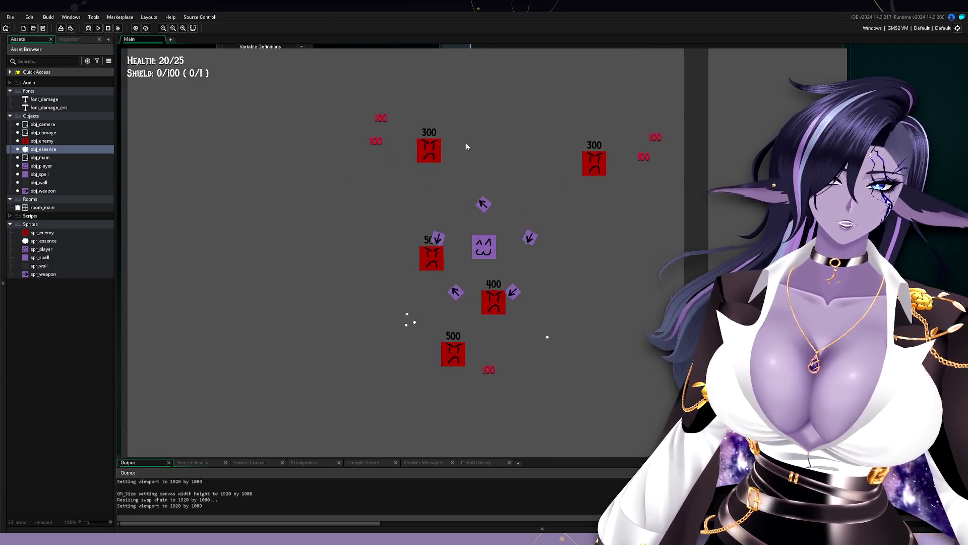
pyautogui.press('d')
pyautogui.press('s')
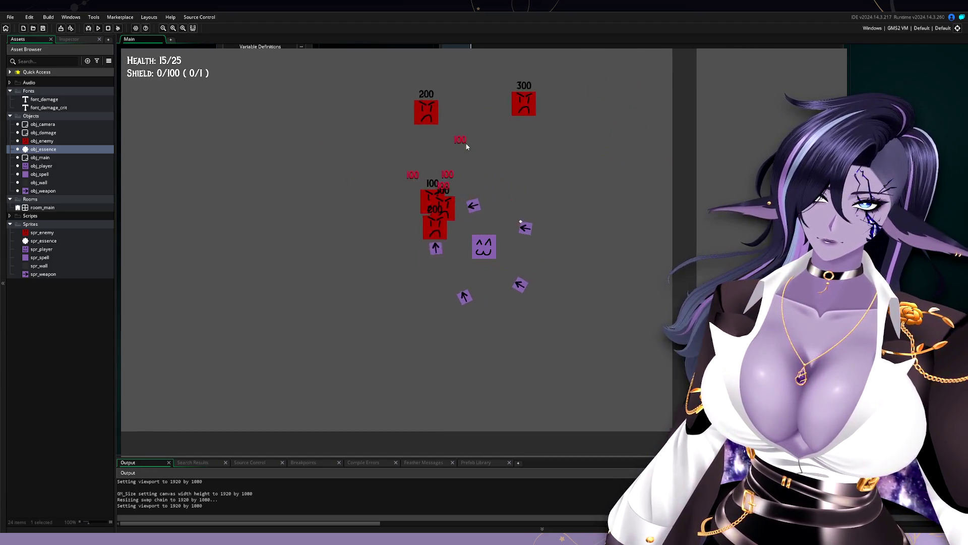
pyautogui.press('d')
pyautogui.press('w')
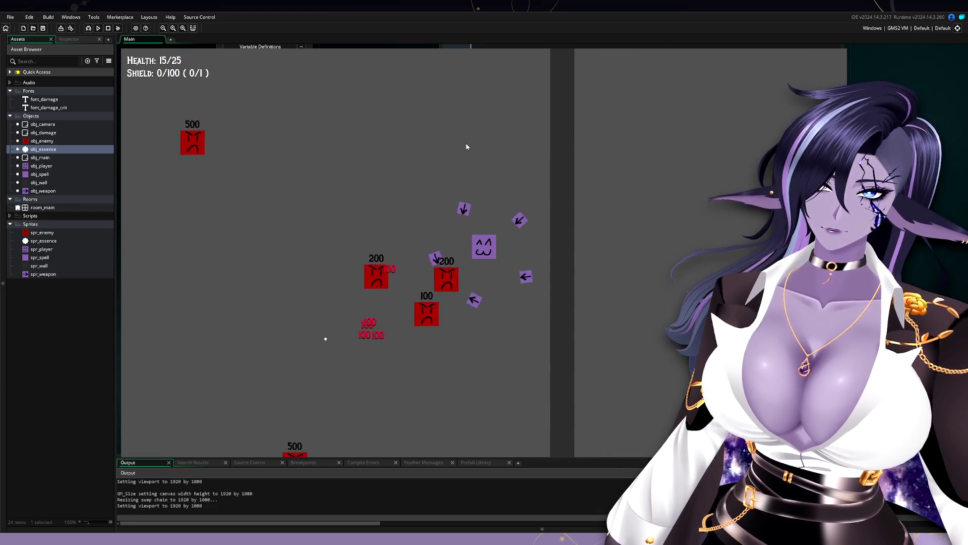
pyautogui.press('a')
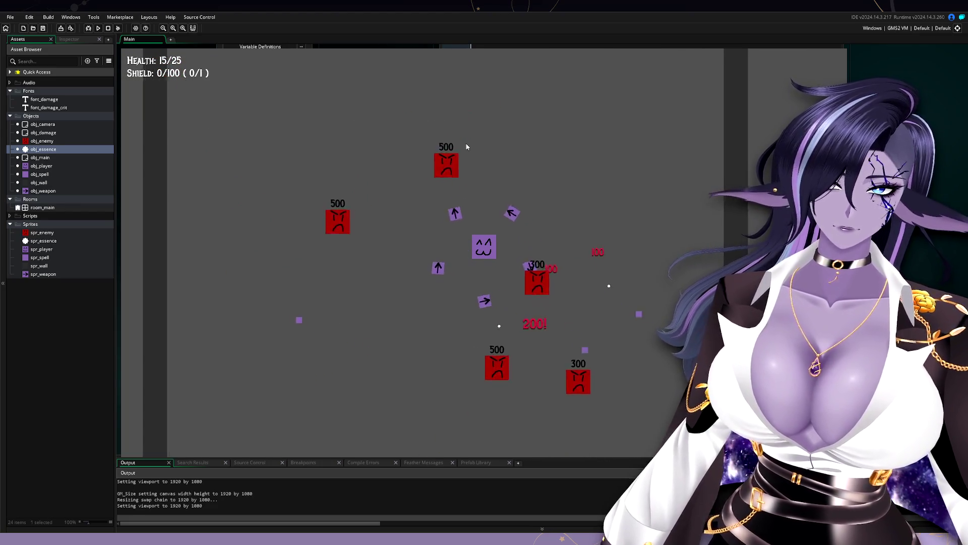
pyautogui.press('s')
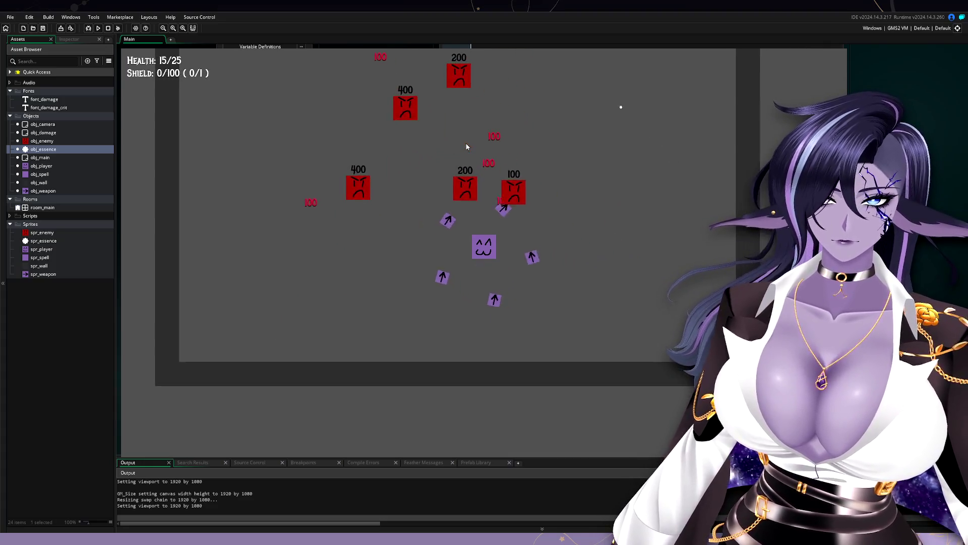
pyautogui.press('d')
pyautogui.press('w')
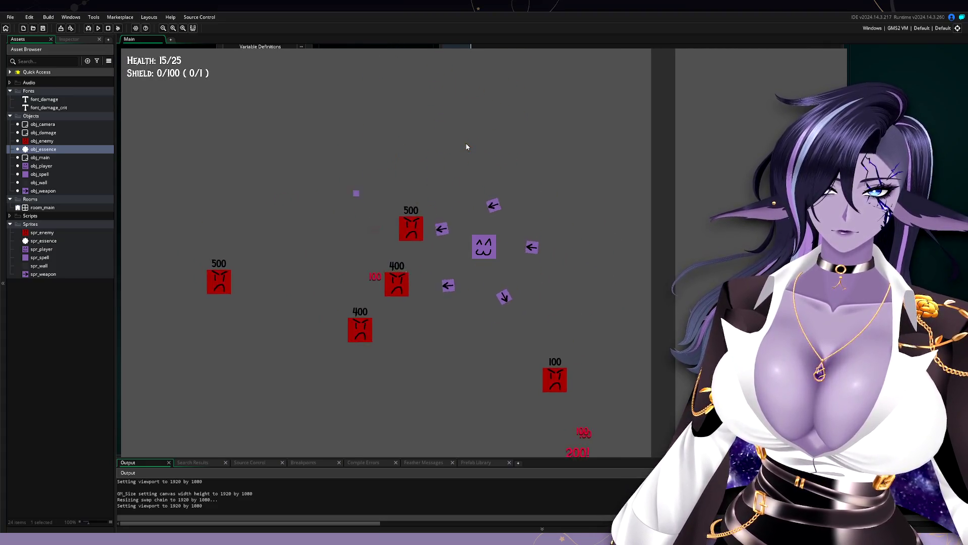
pyautogui.press('a')
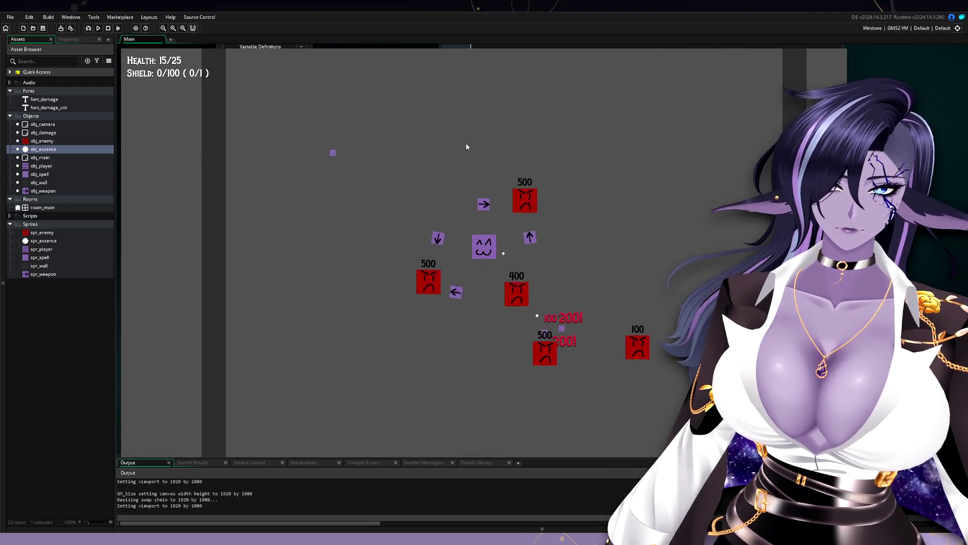
pyautogui.press('s')
pyautogui.press('d')
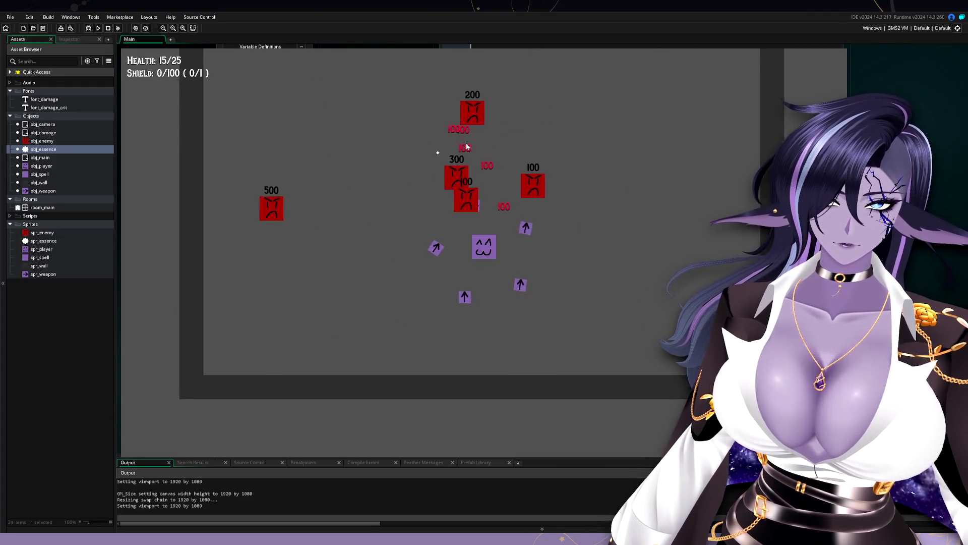
pyautogui.press('w')
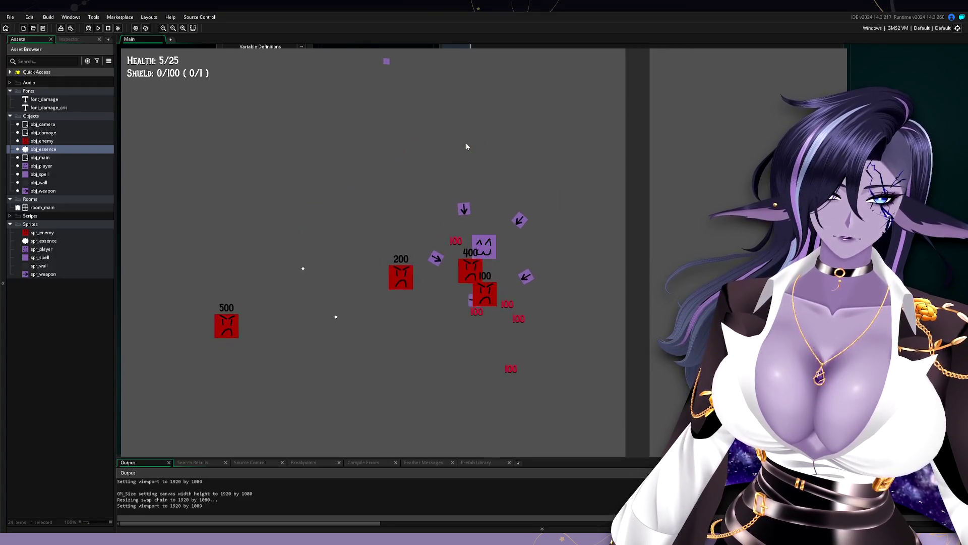
pyautogui.press('a')
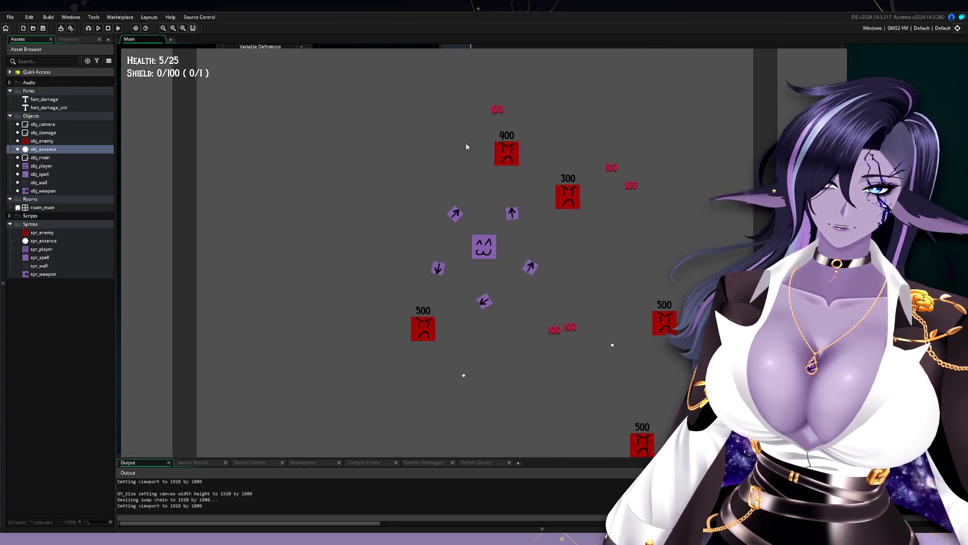
pyautogui.press('s')
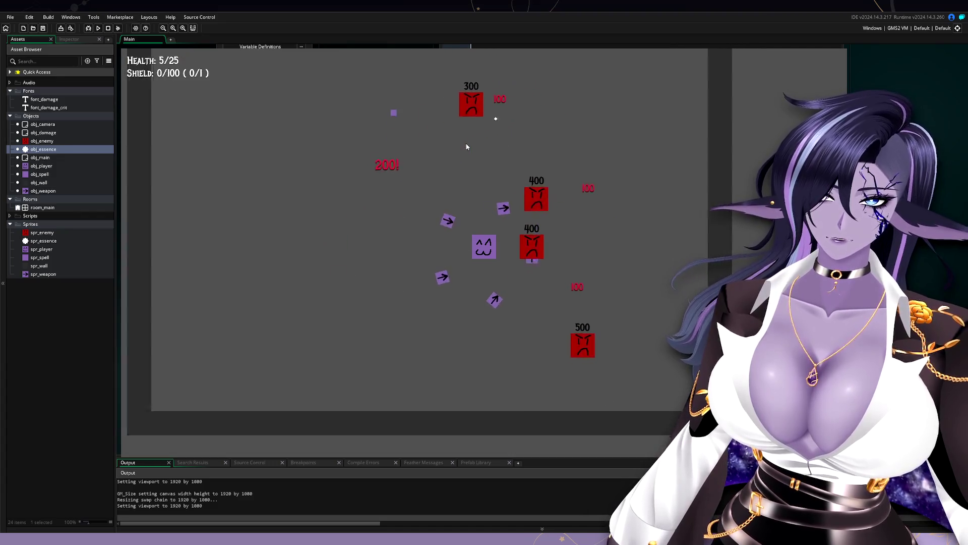
pyautogui.press('a')
pyautogui.press('w')
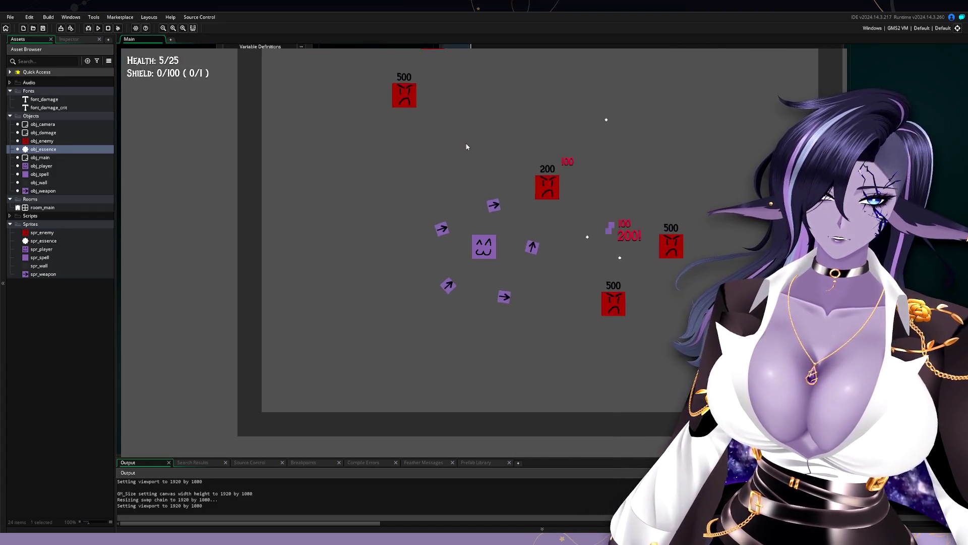
pyautogui.press('s')
pyautogui.press('d')
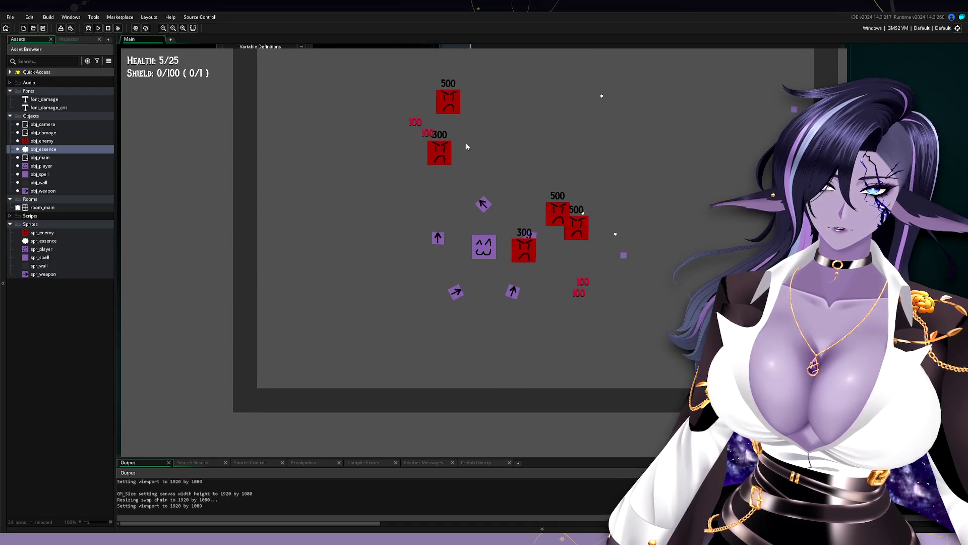
pyautogui.press('d')
pyautogui.press('s')
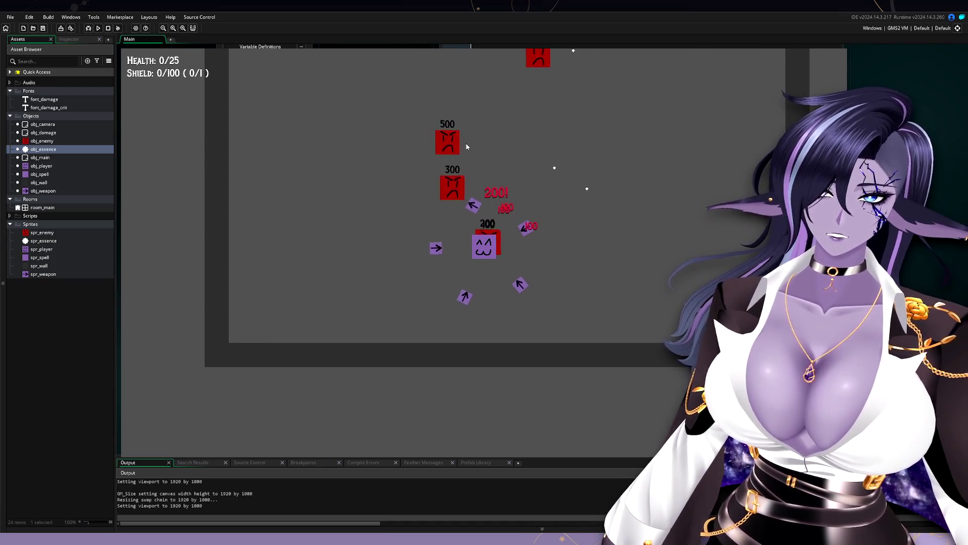
pyautogui.press('w')
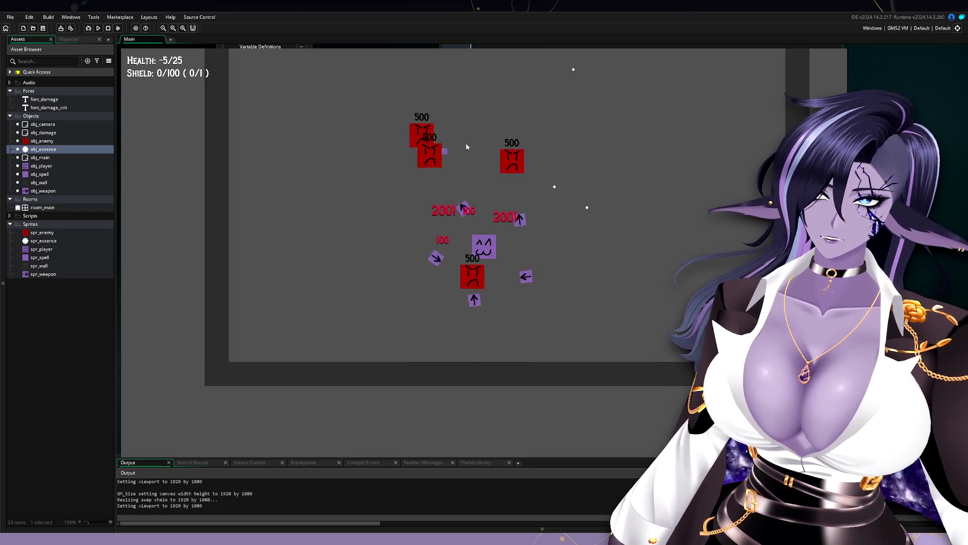
pyautogui.press('a')
pyautogui.press('w')
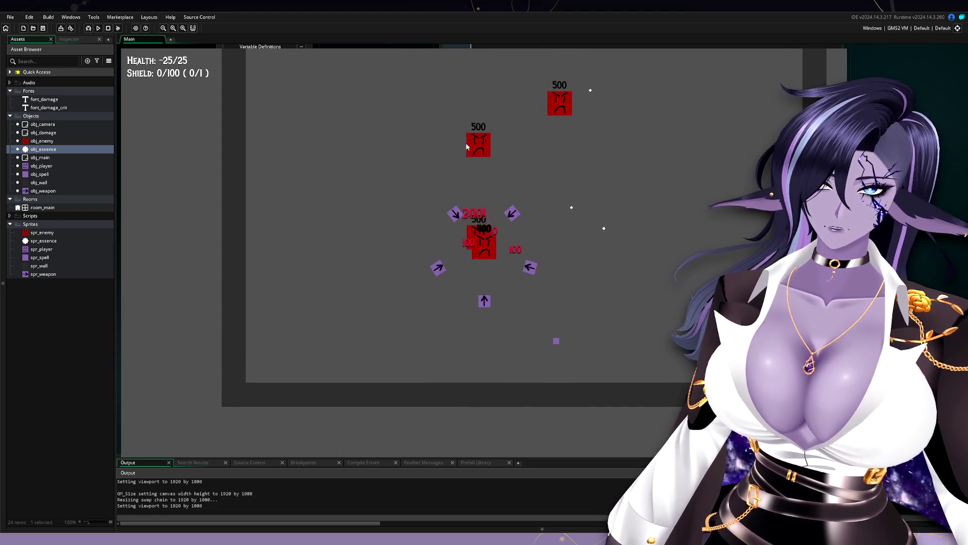
pyautogui.press('w')
pyautogui.press('d')
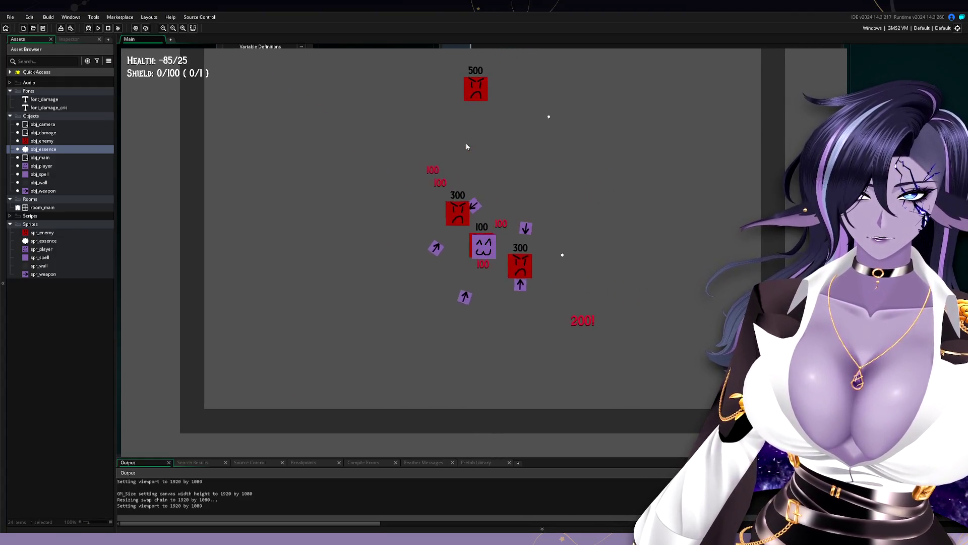
# Keep circling the player around the room while health falls to -209.
pyautogui.press('w')
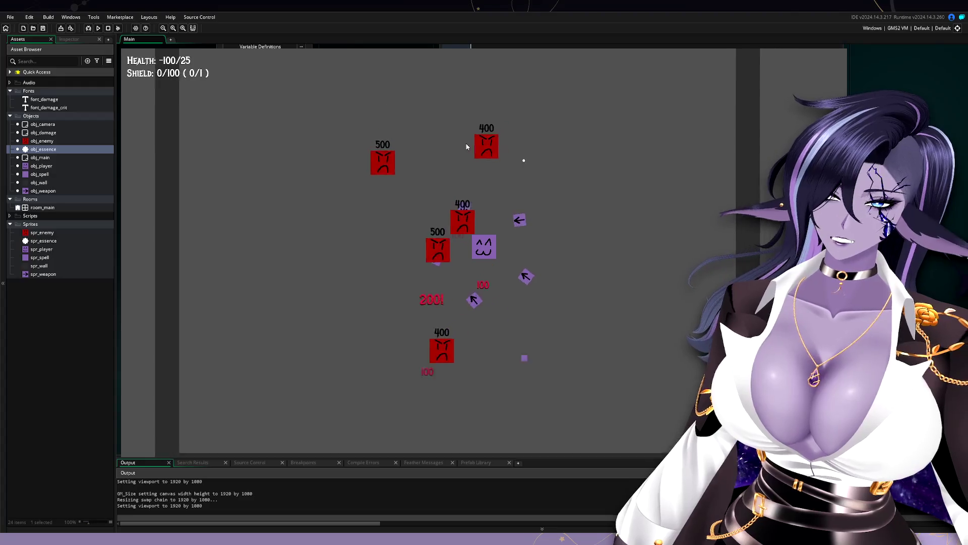
pyautogui.press('d')
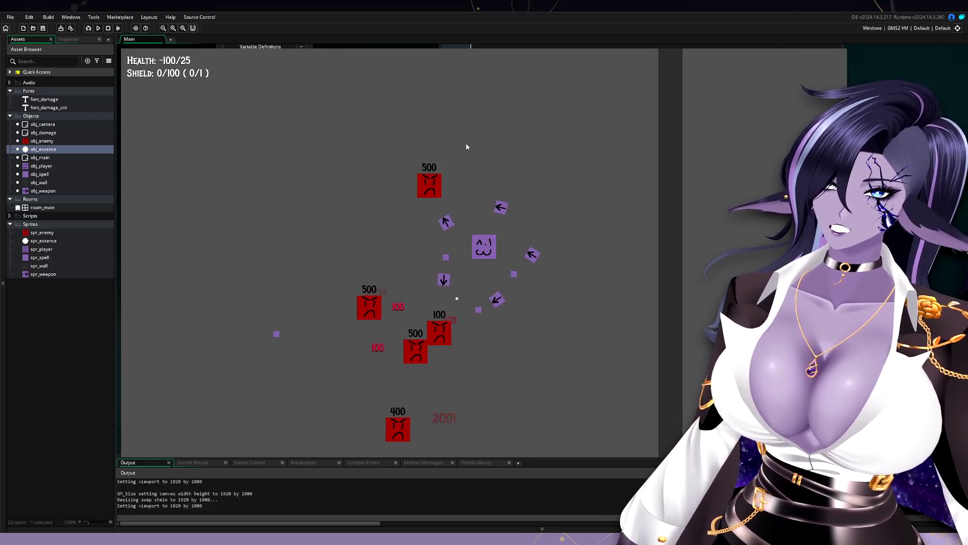
pyautogui.press('a')
pyautogui.press('w')
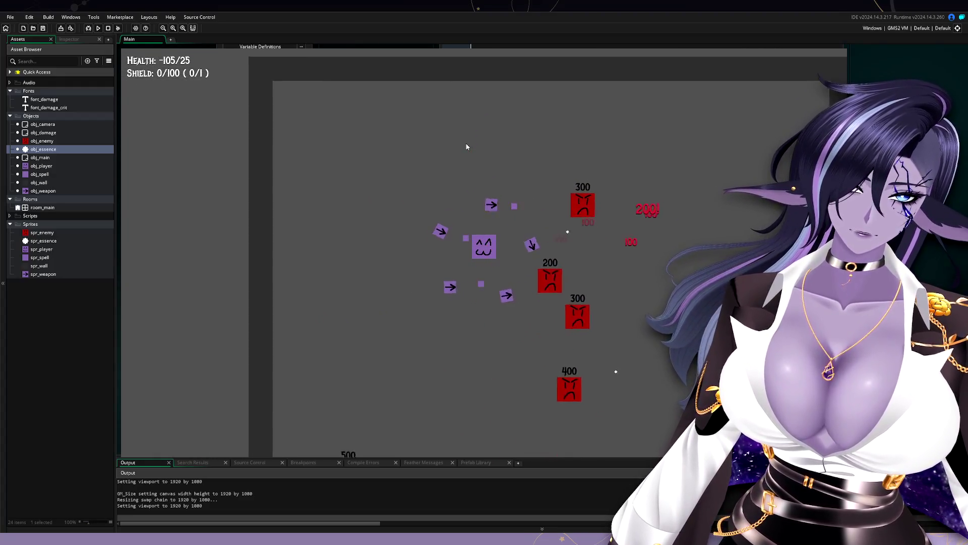
pyautogui.press('a')
pyautogui.press('s')
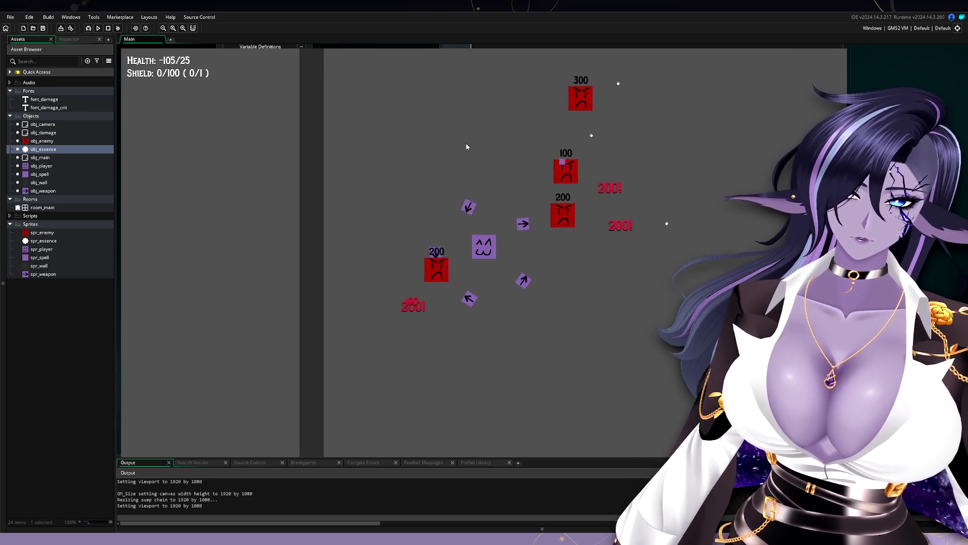
pyautogui.press('d')
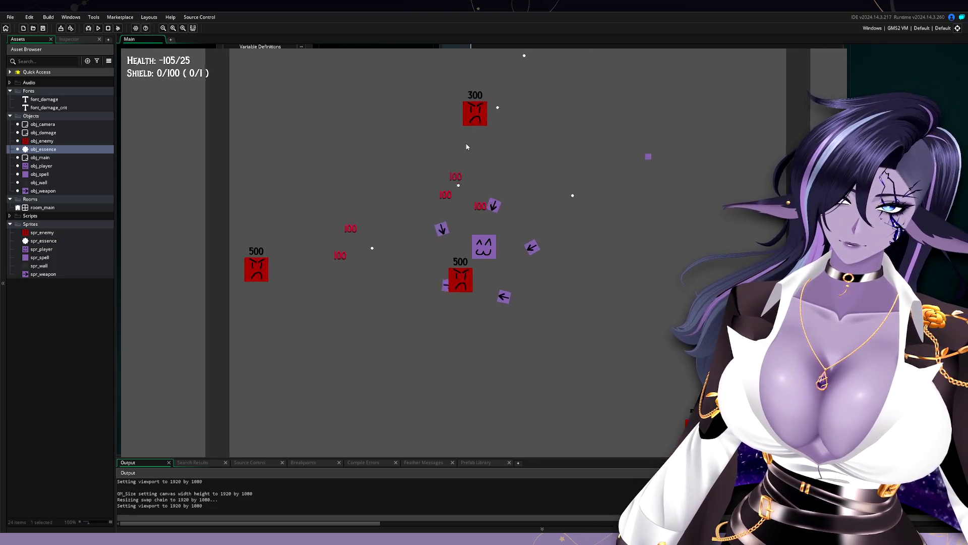
pyautogui.press('d')
pyautogui.press('w')
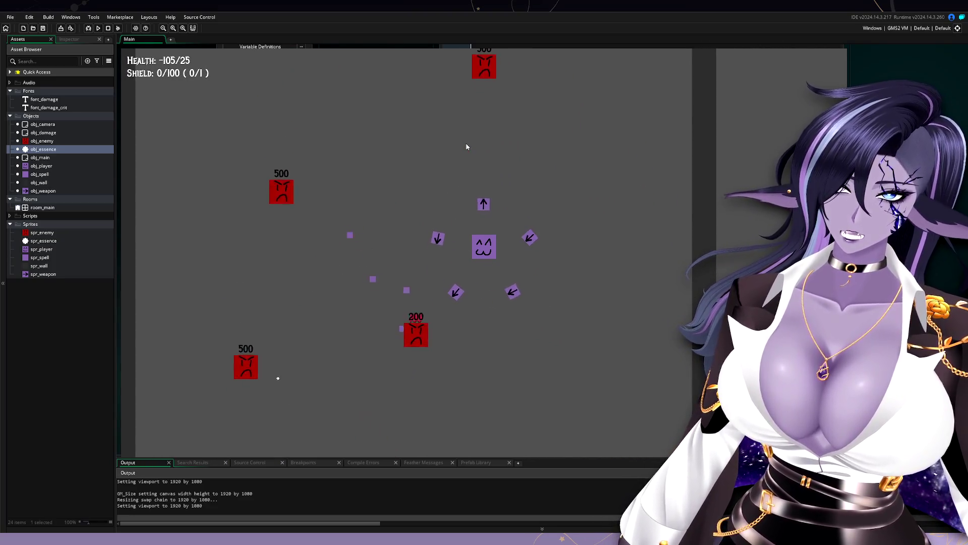
pyautogui.press('a')
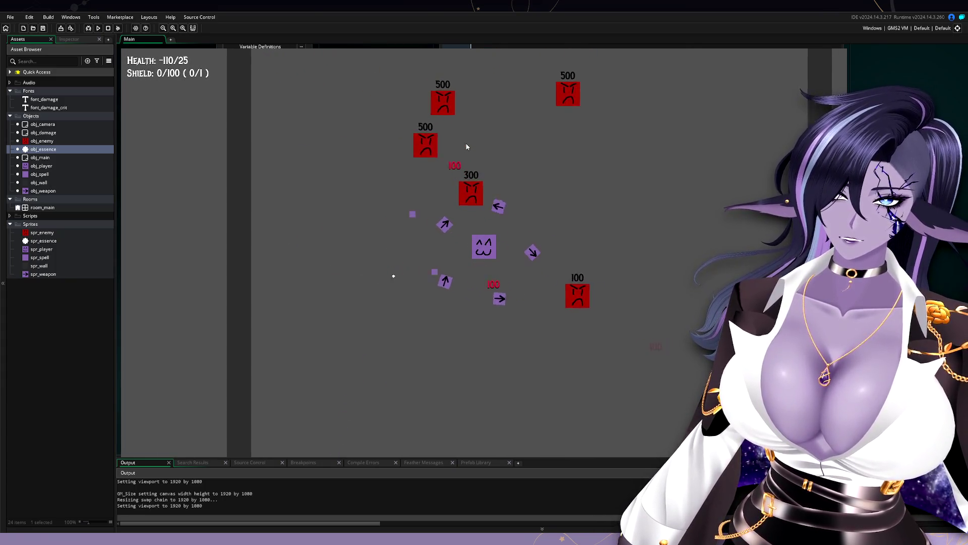
pyautogui.press('a')
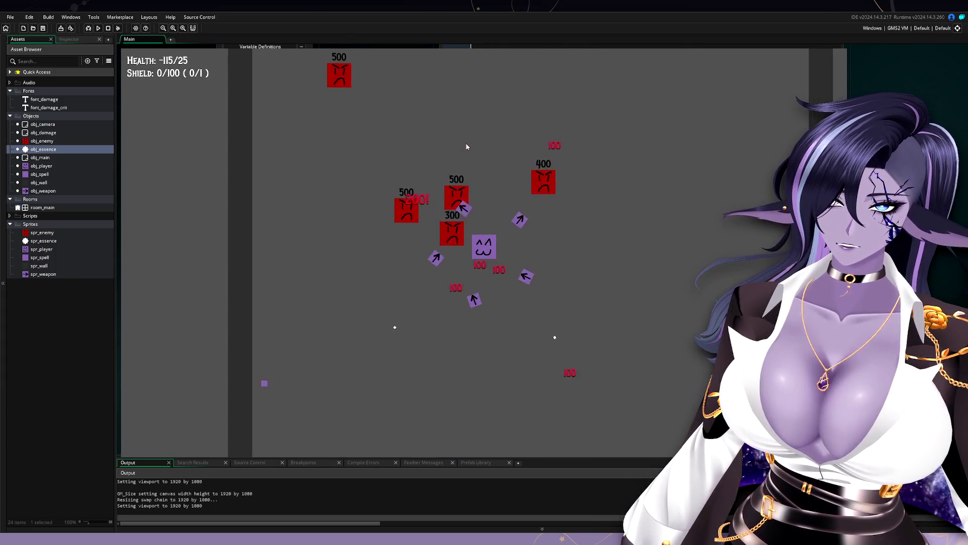
pyautogui.press('d')
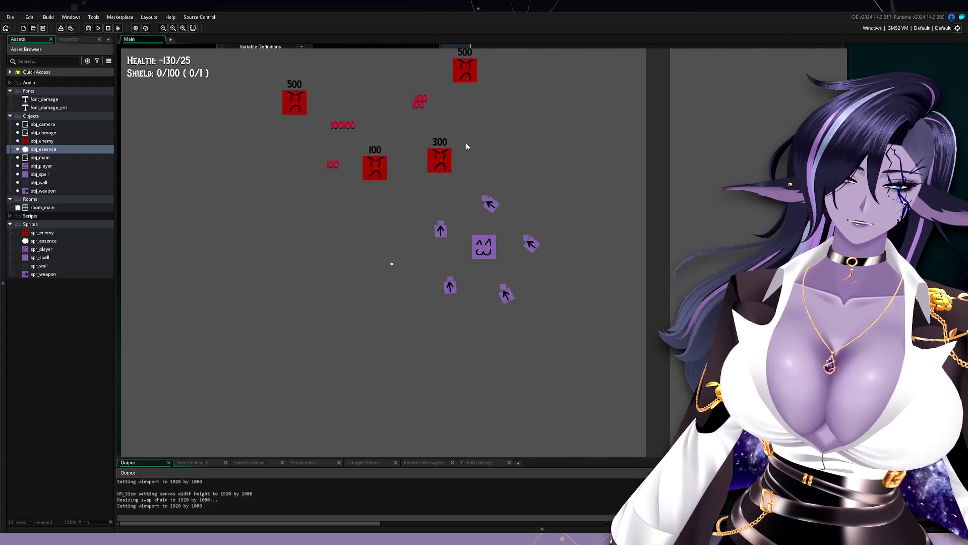
pyautogui.press('s')
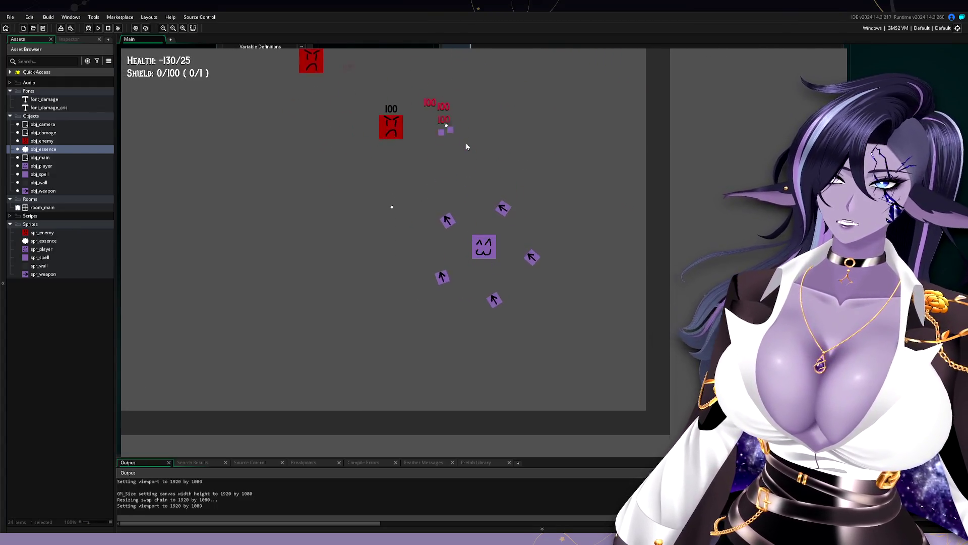
pyautogui.press('a')
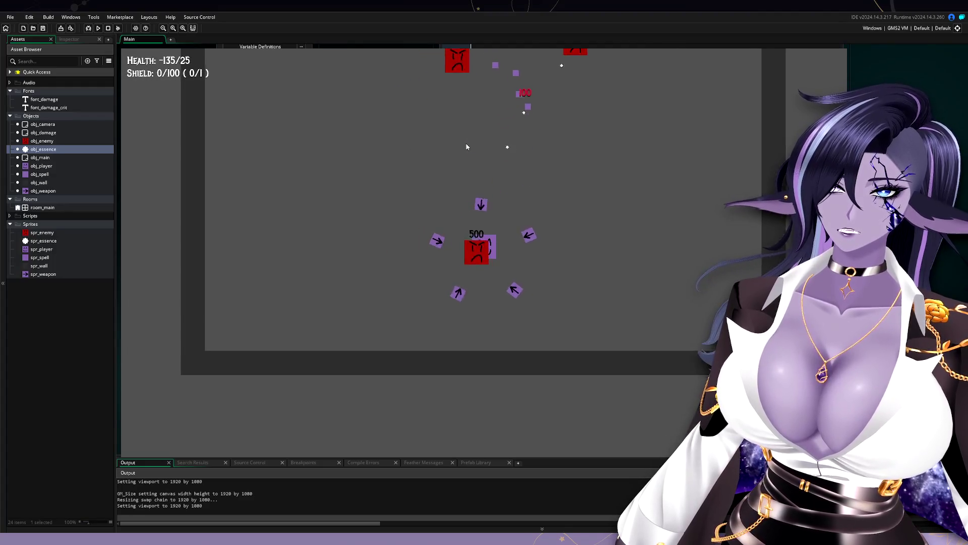
pyautogui.press('w')
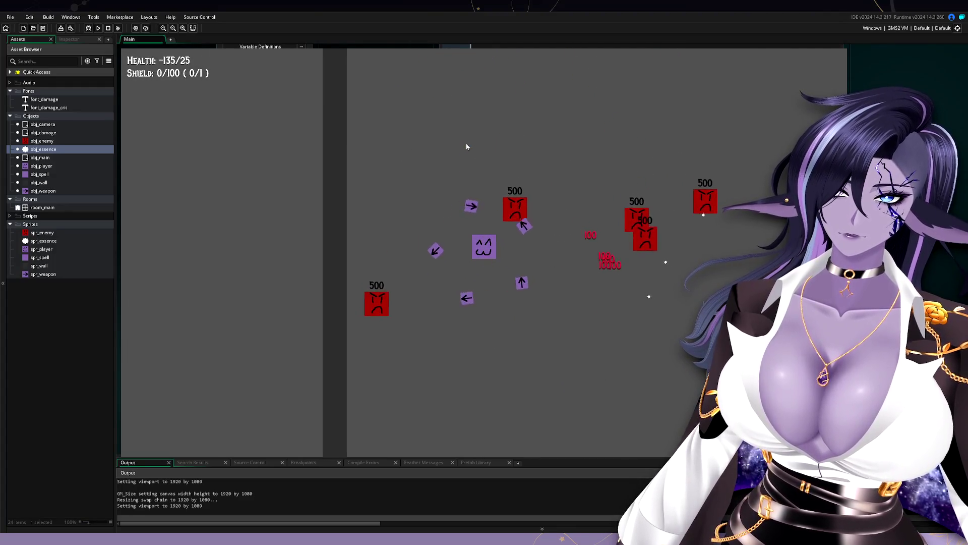
pyautogui.press('d')
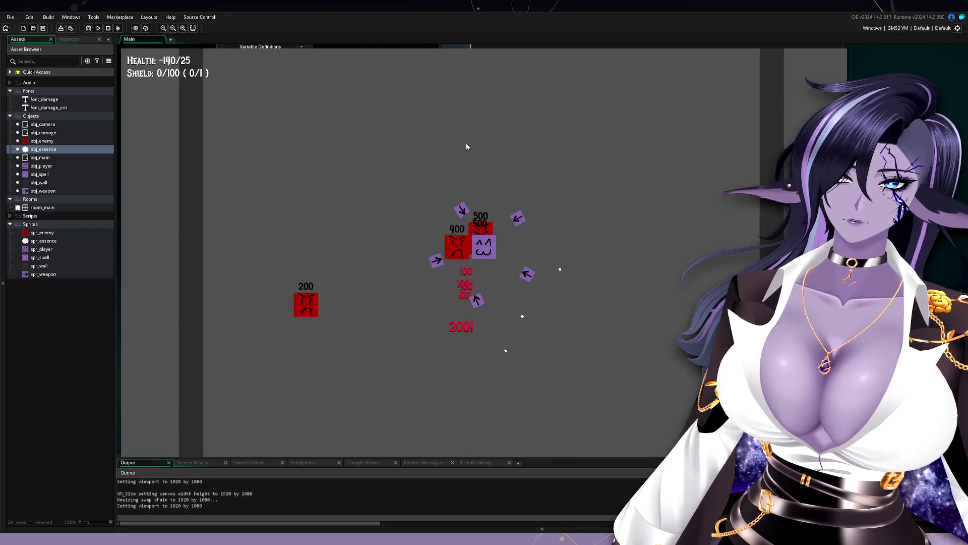
pyautogui.press('d')
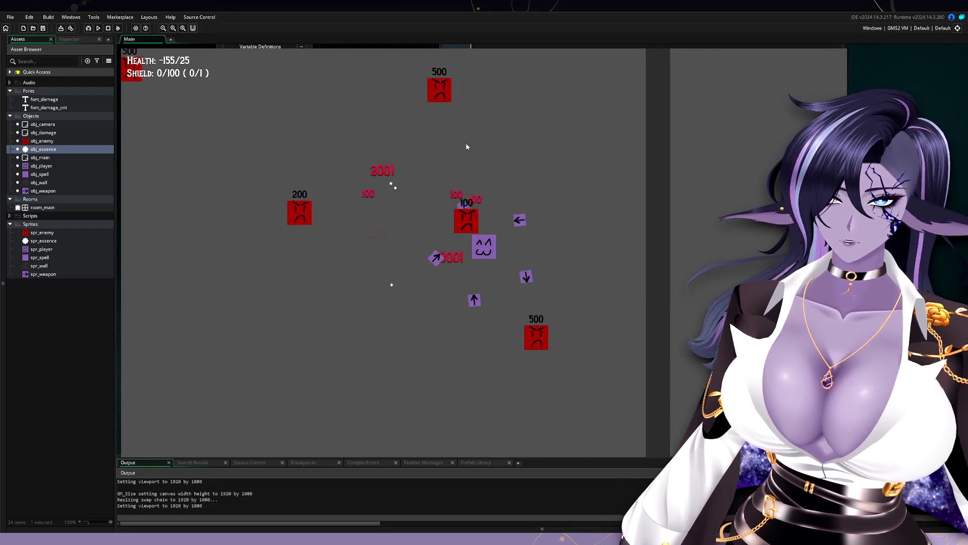
pyautogui.press('a')
pyautogui.press('a')
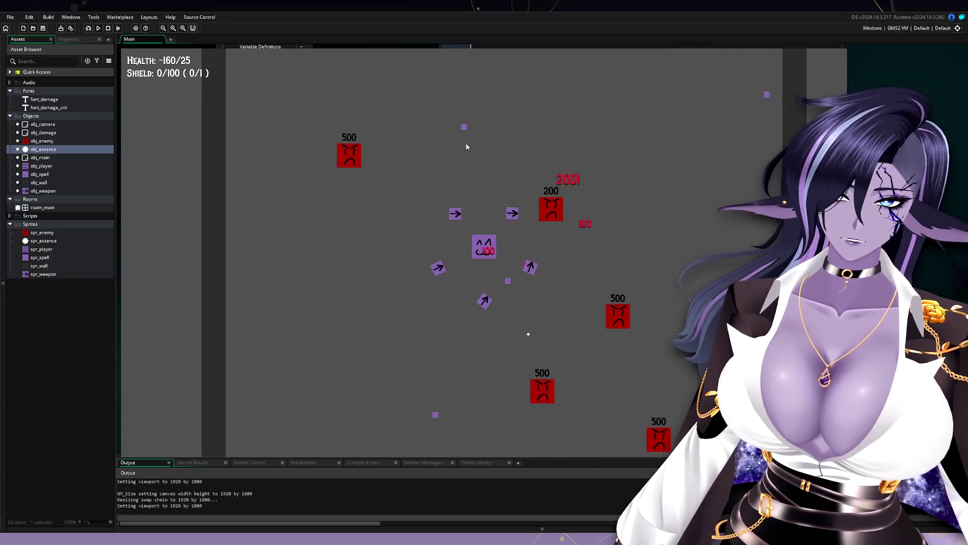
pyautogui.press('s')
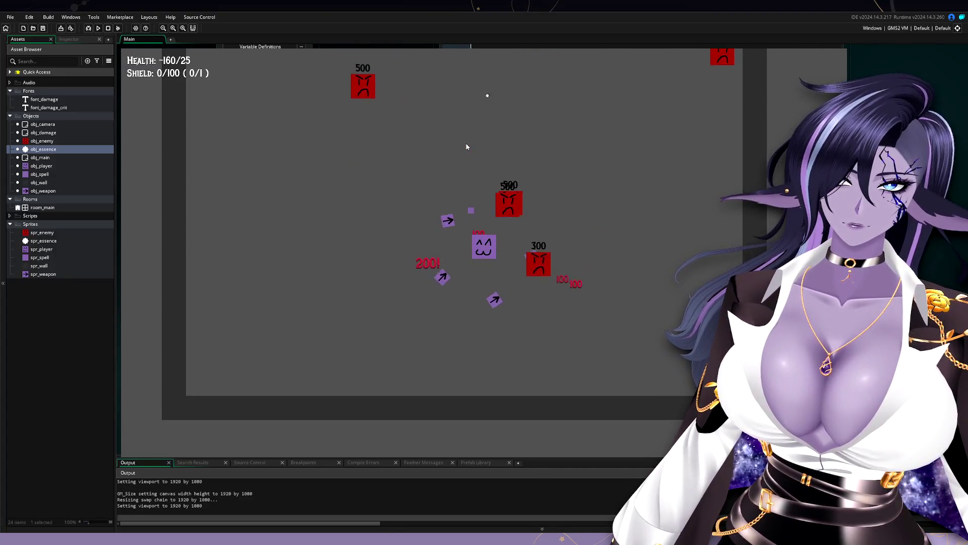
pyautogui.press('w')
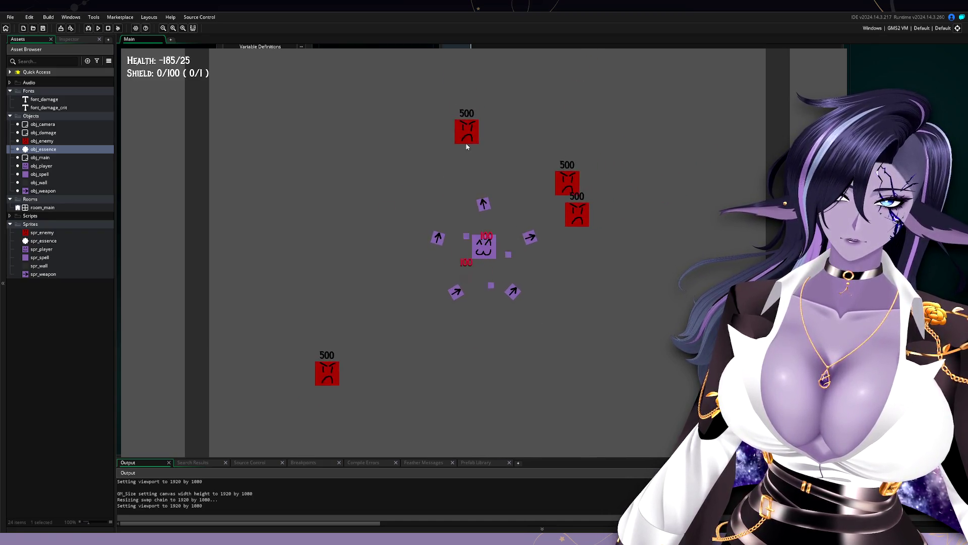
pyautogui.press('d')
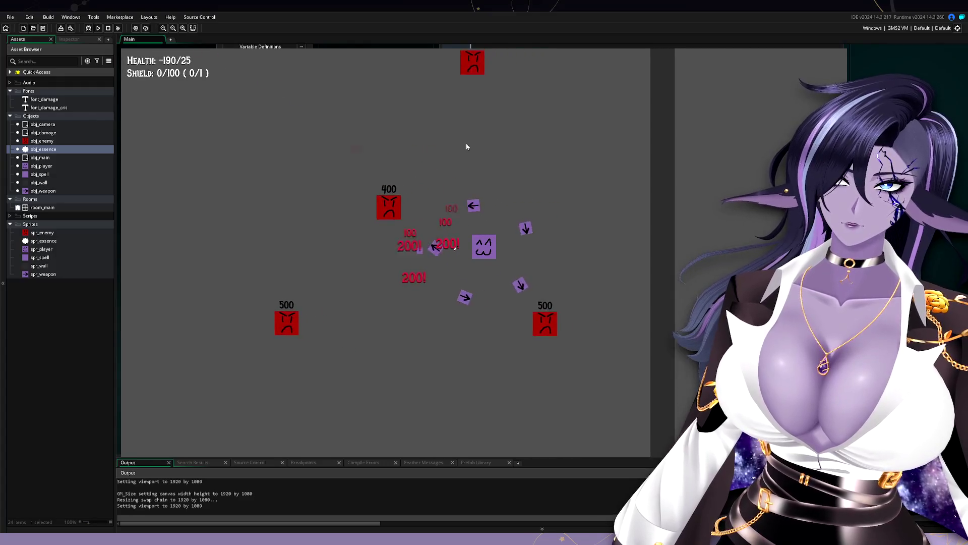
pyautogui.press('w')
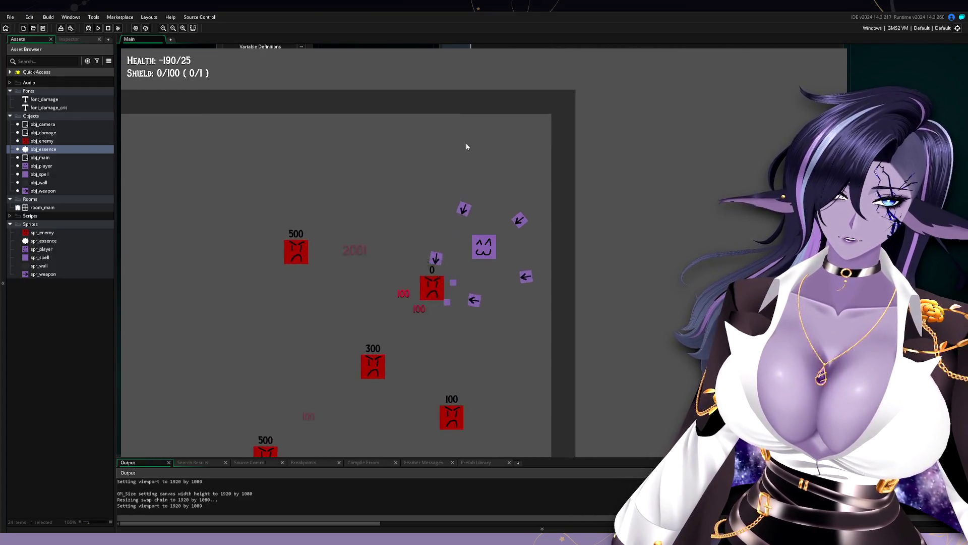
pyautogui.press('a')
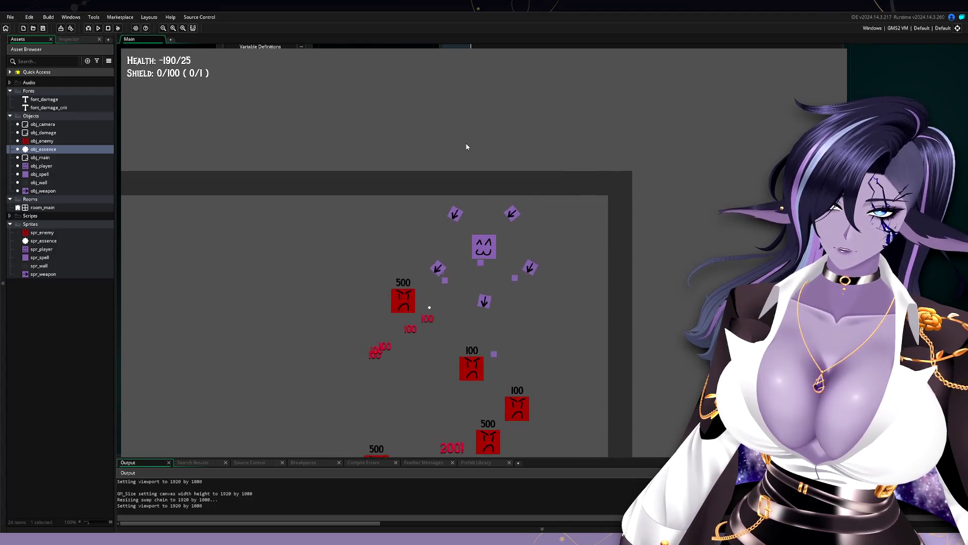
pyautogui.press('s')
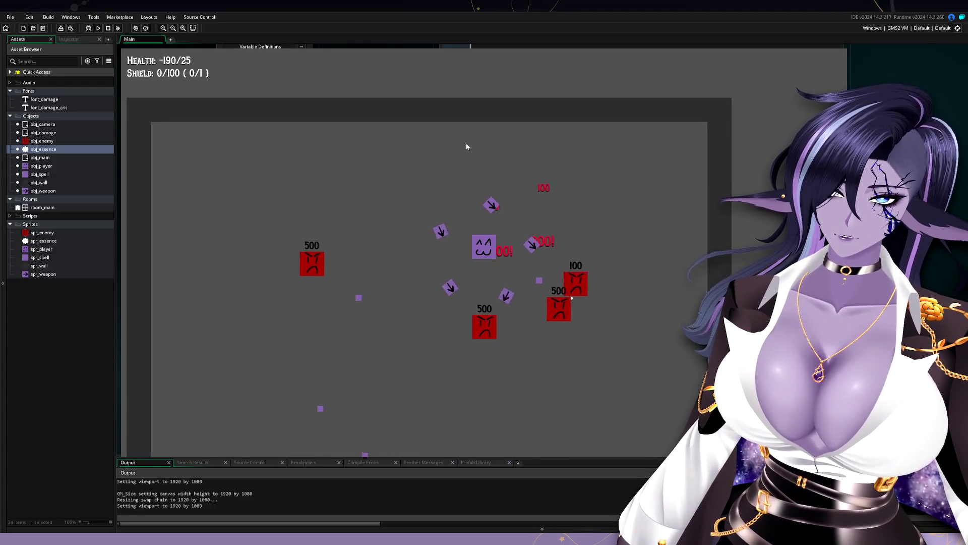
pyautogui.press('s')
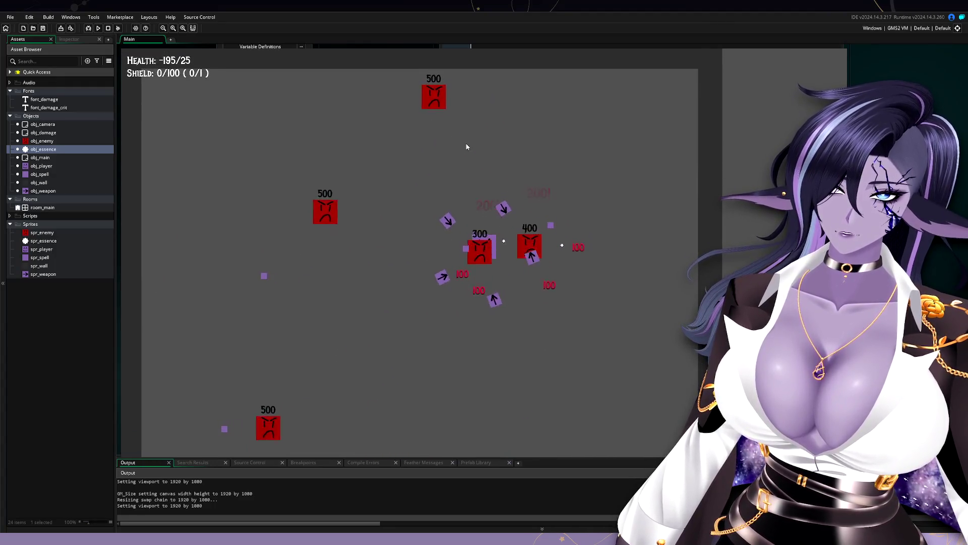
pyautogui.press('d')
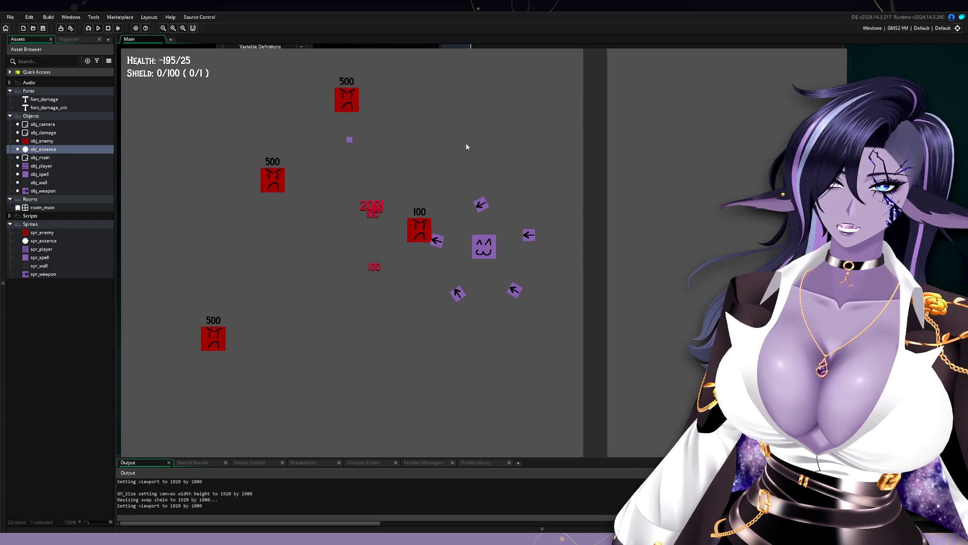
pyautogui.press('w')
pyautogui.press('a')
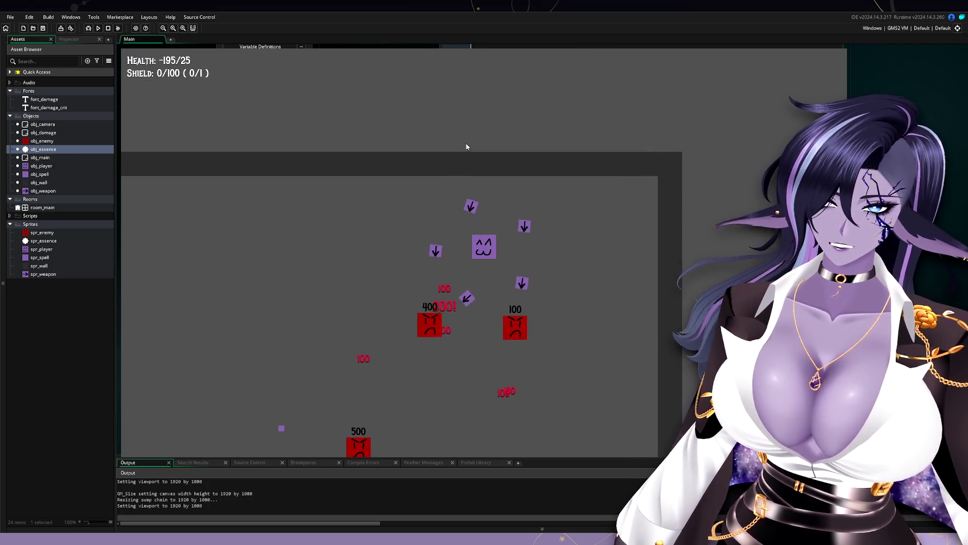
pyautogui.press('s')
pyautogui.press('a')
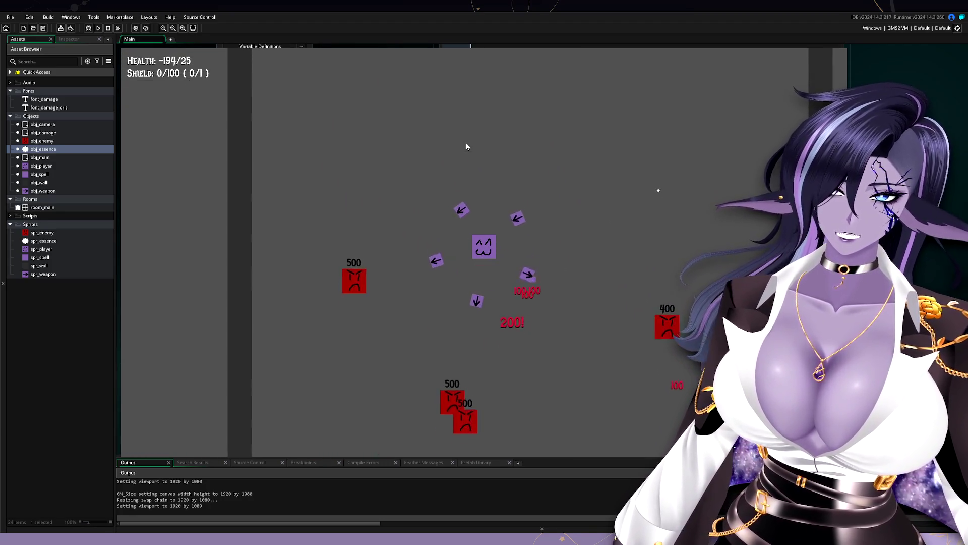
pyautogui.press('d')
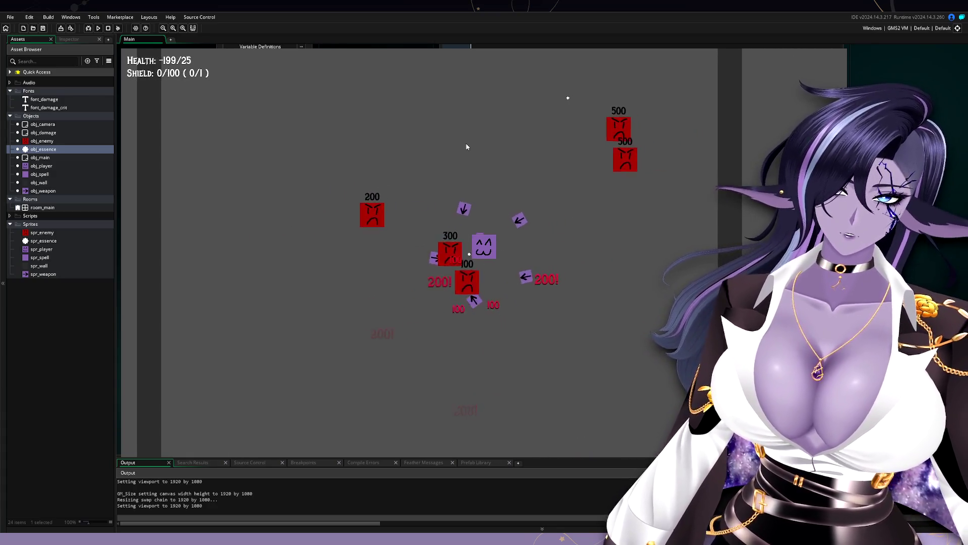
pyautogui.press('a')
pyautogui.press('s')
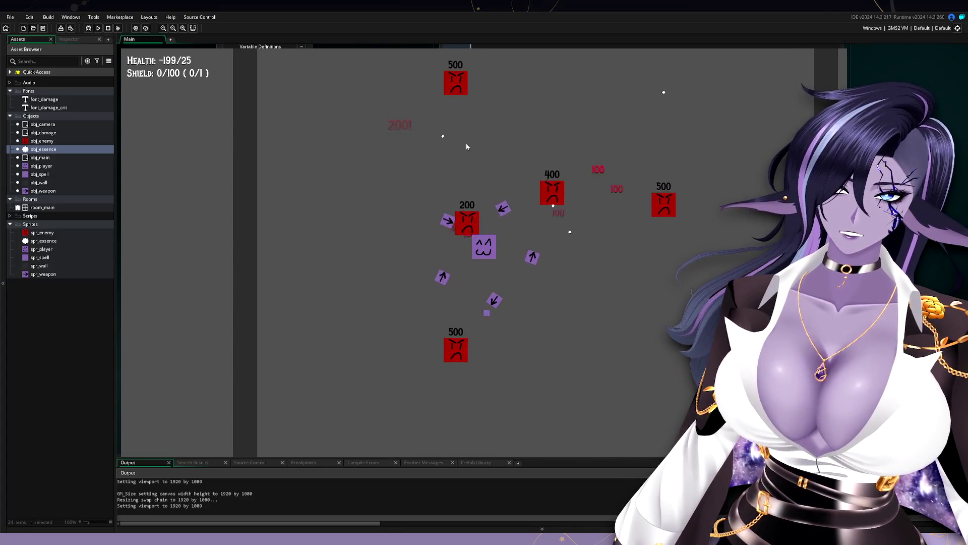
# Move the player back and forth across the arena so essence drops fly to it.
pyautogui.press('a')
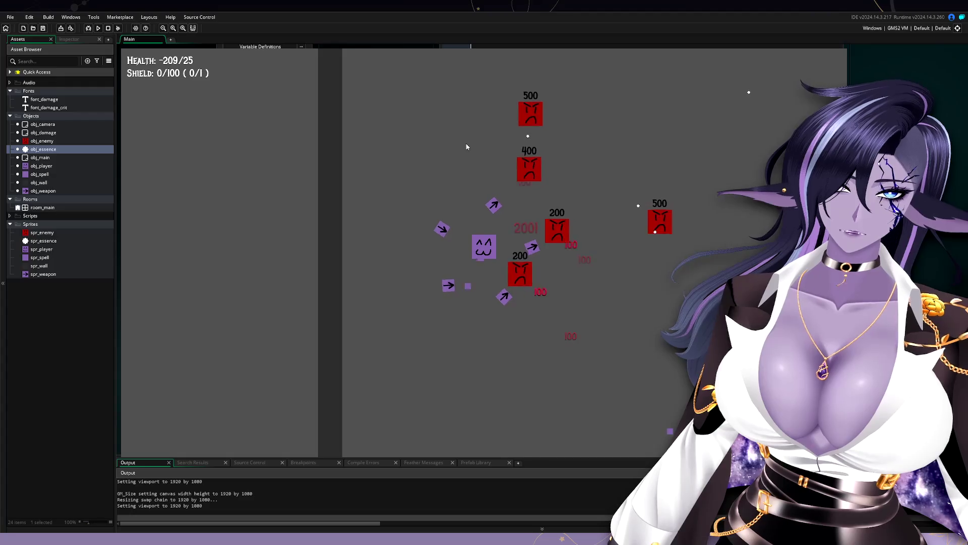
pyautogui.press('a')
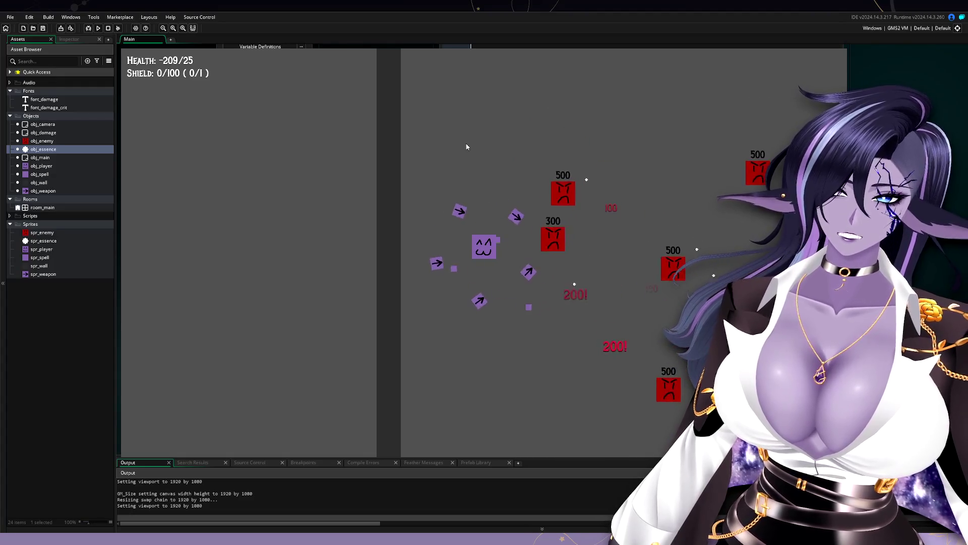
pyautogui.press('d')
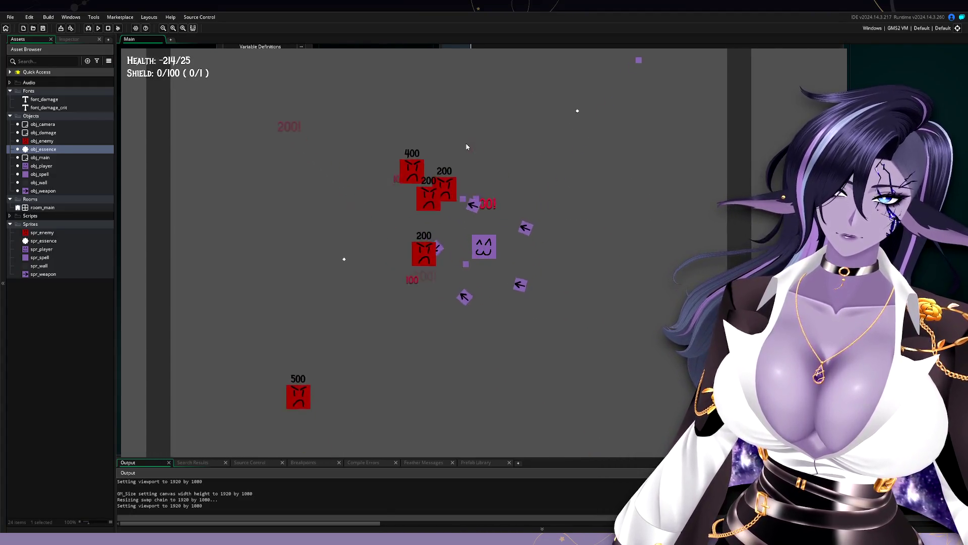
pyautogui.press('a')
pyautogui.press('d')
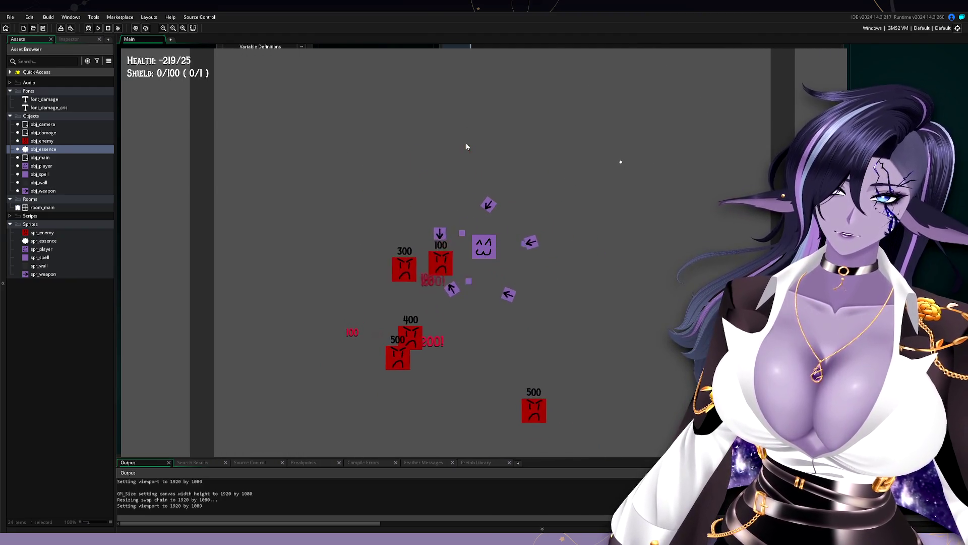
pyautogui.press('d')
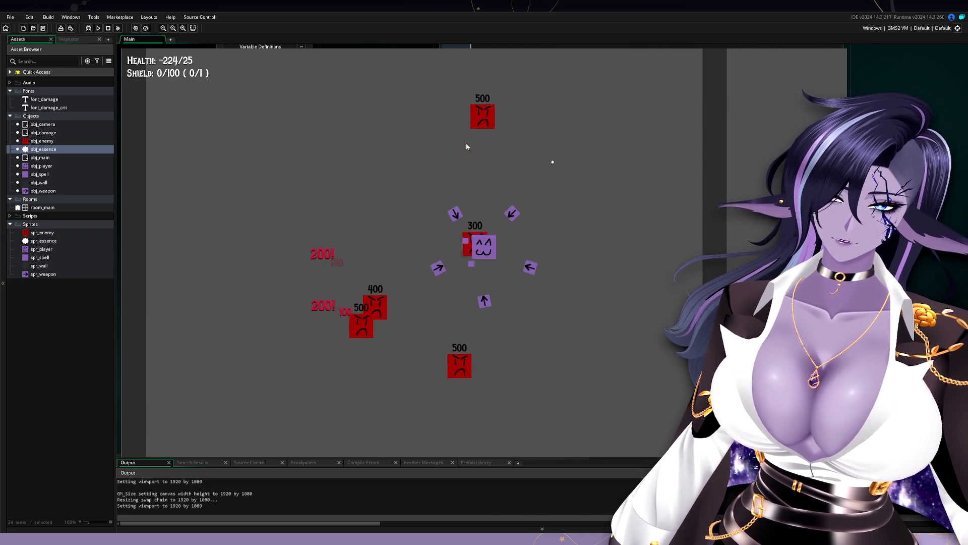
pyautogui.press('d')
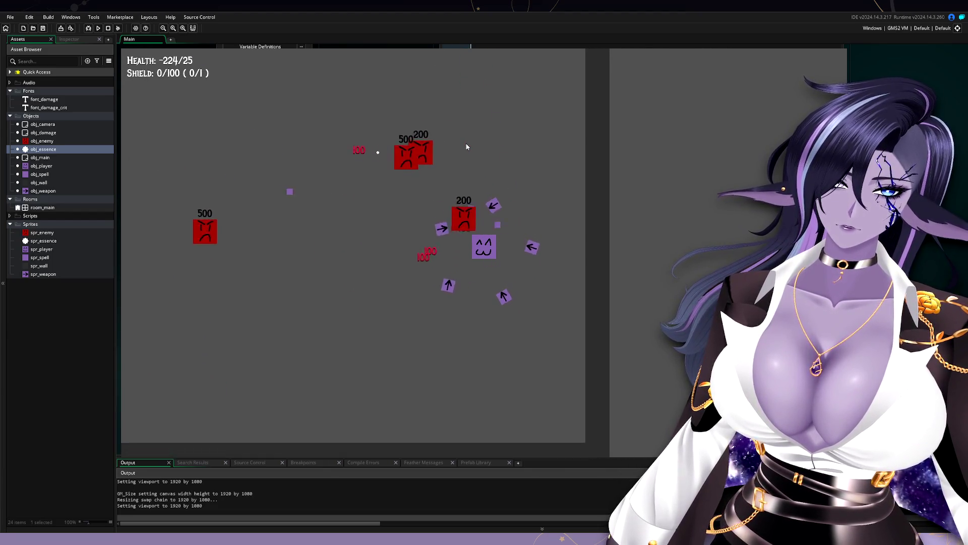
pyautogui.press('s')
pyautogui.press('a')
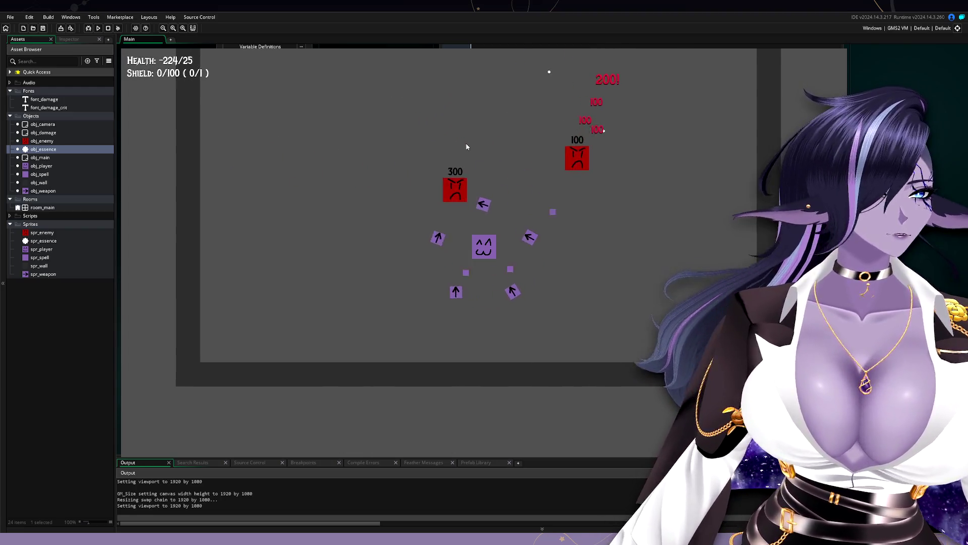
pyautogui.press('w')
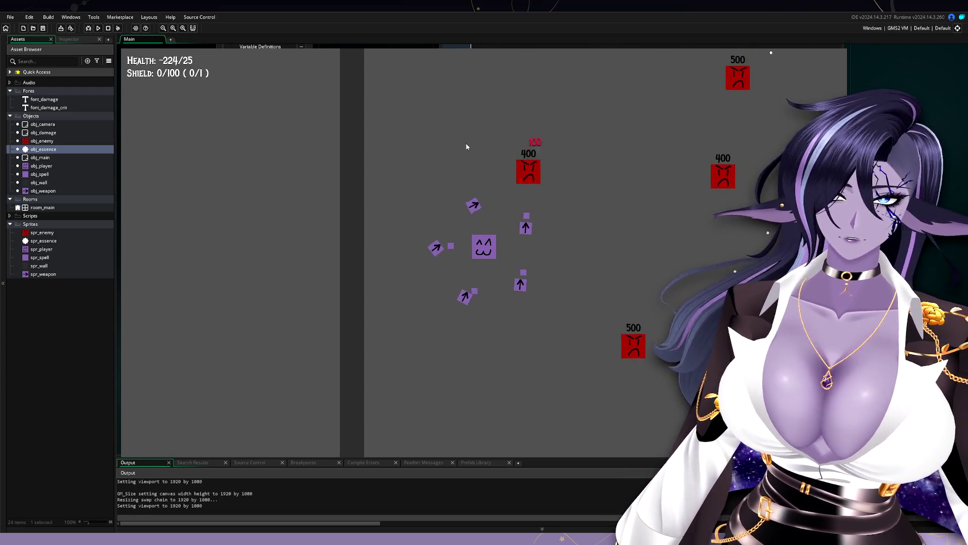
pyautogui.press('a')
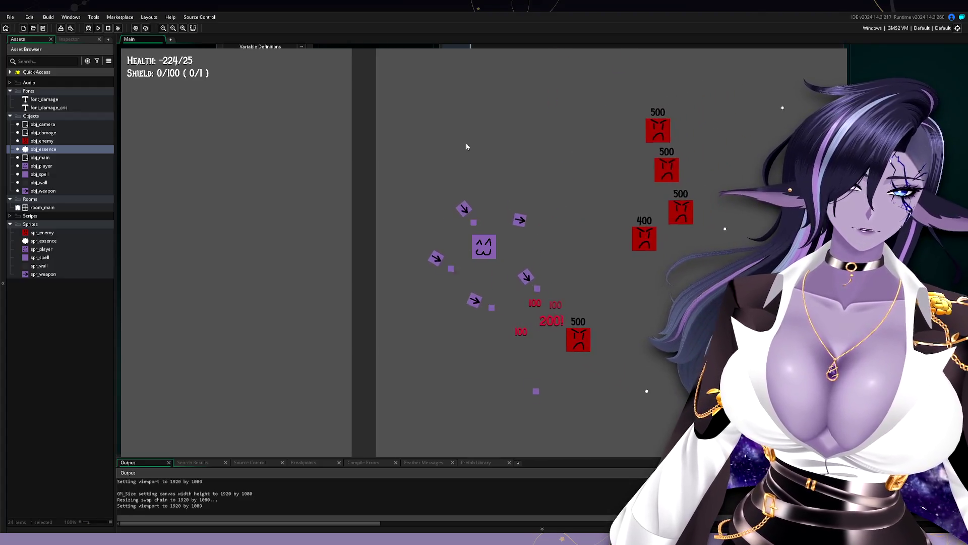
pyautogui.press('a')
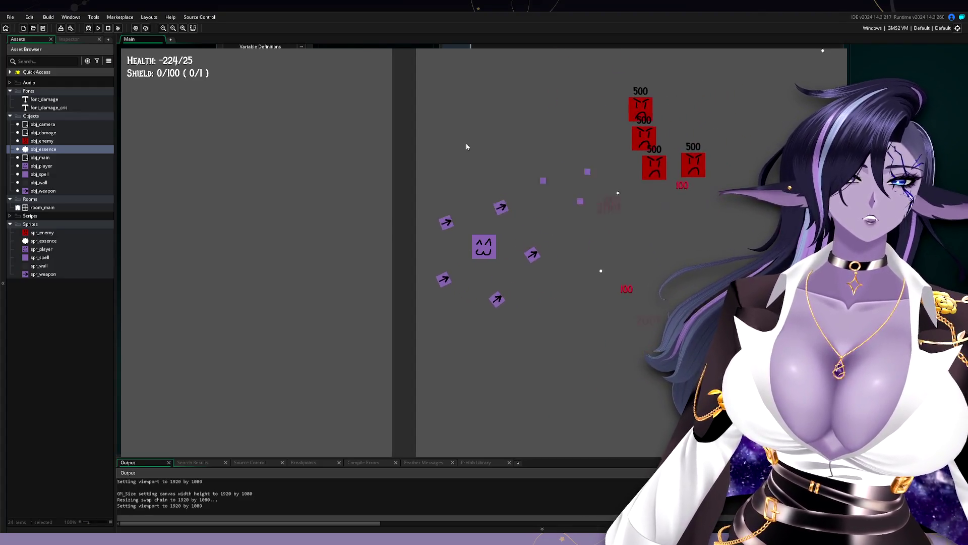
pyautogui.press('s')
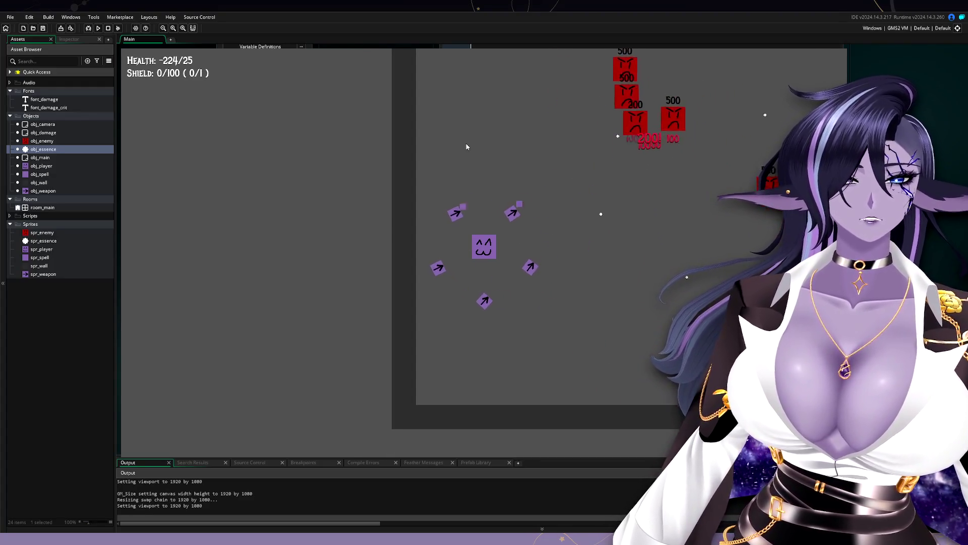
pyautogui.press('d')
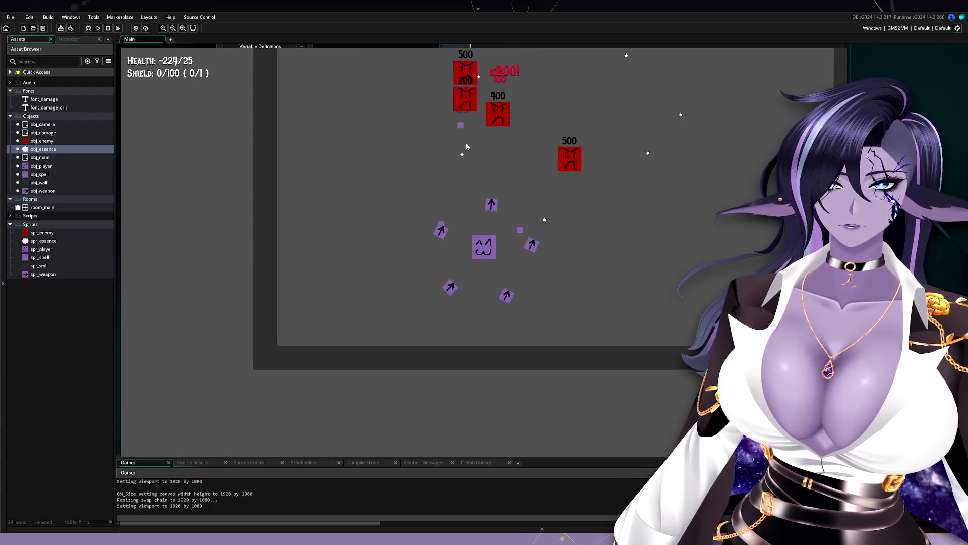
pyautogui.press('d')
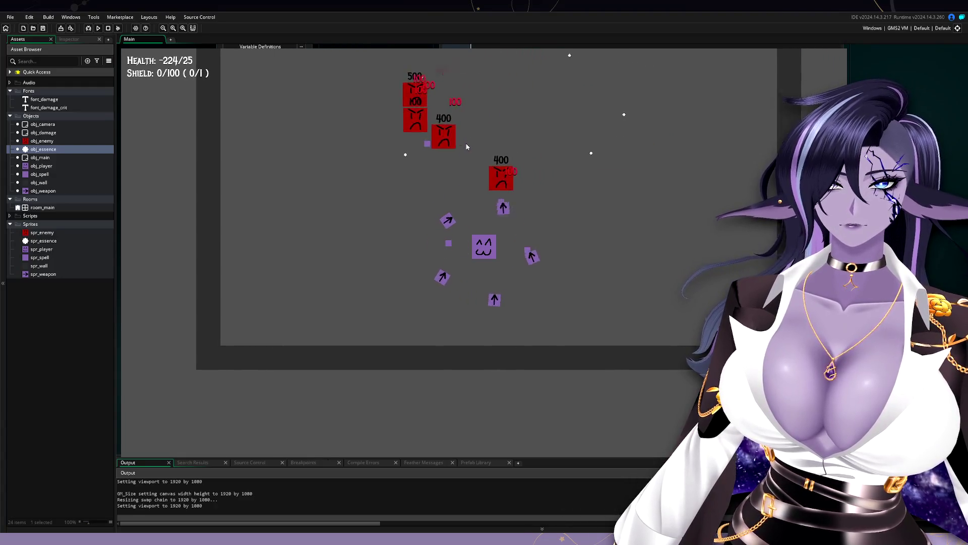
pyautogui.press('w')
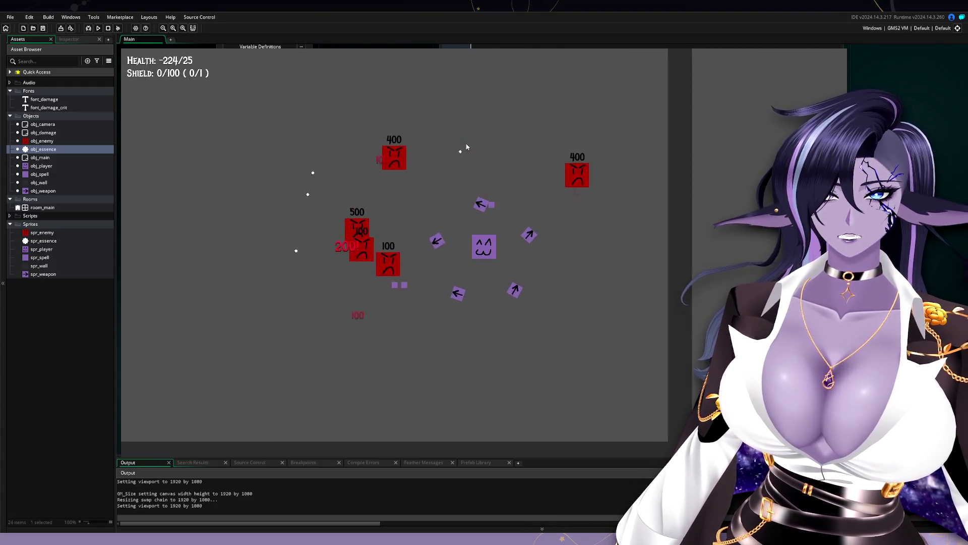
pyautogui.press('w')
pyautogui.press('a')
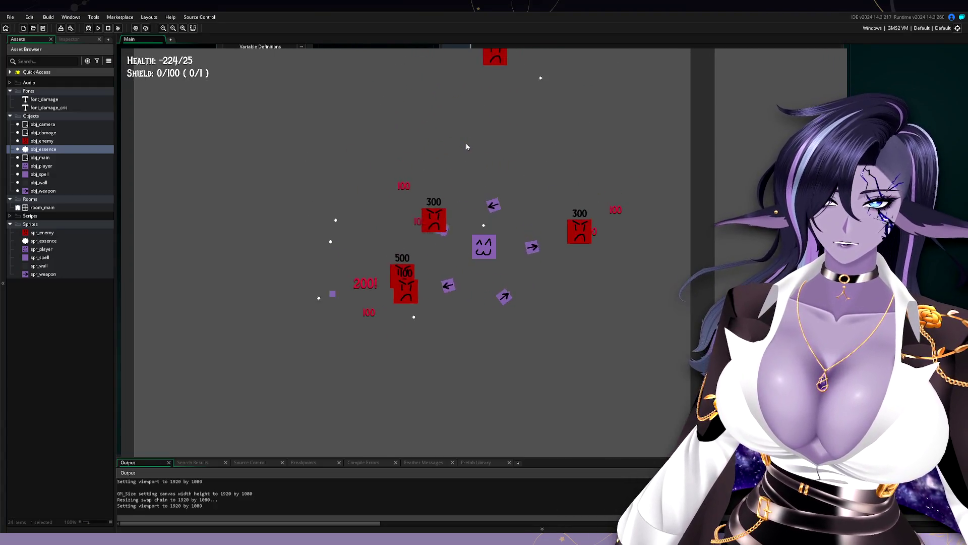
pyautogui.press('a')
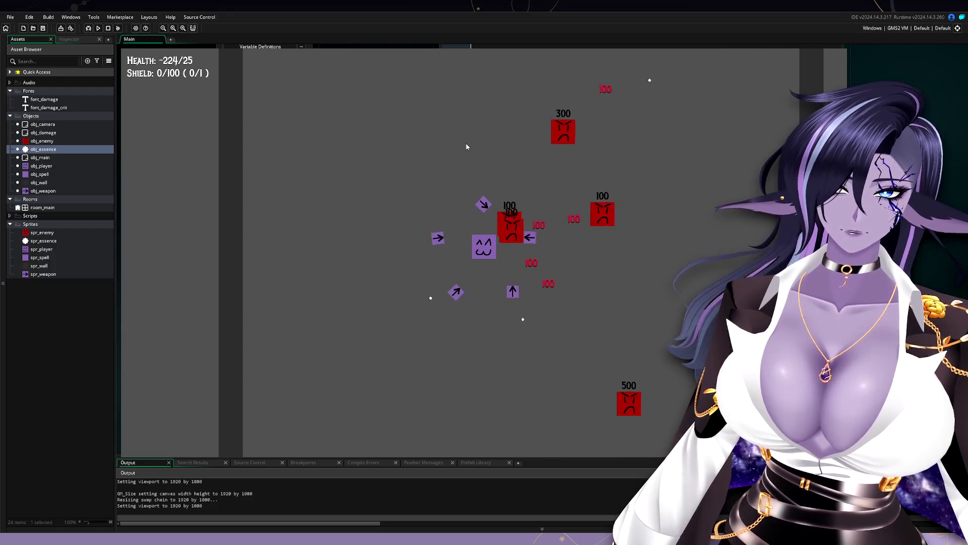
pyautogui.press('d')
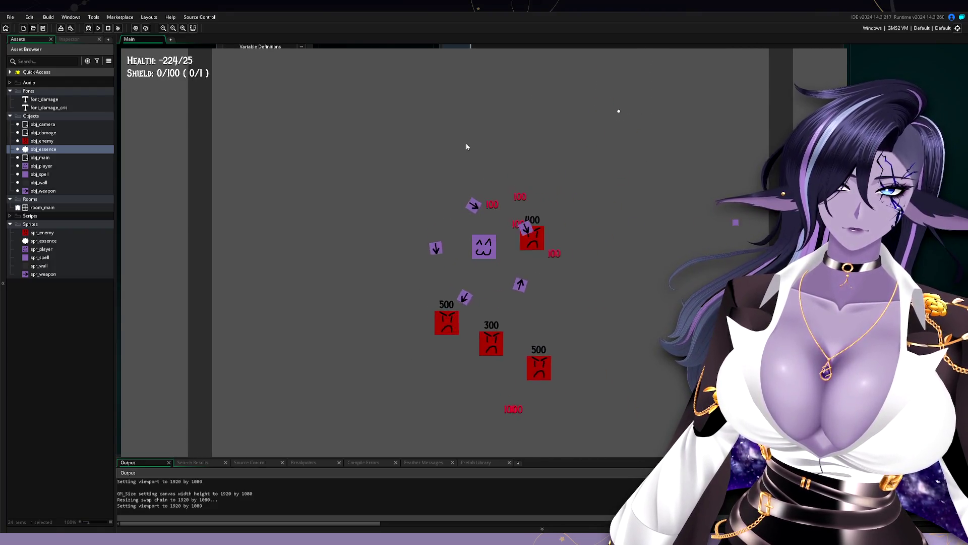
pyautogui.press('d')
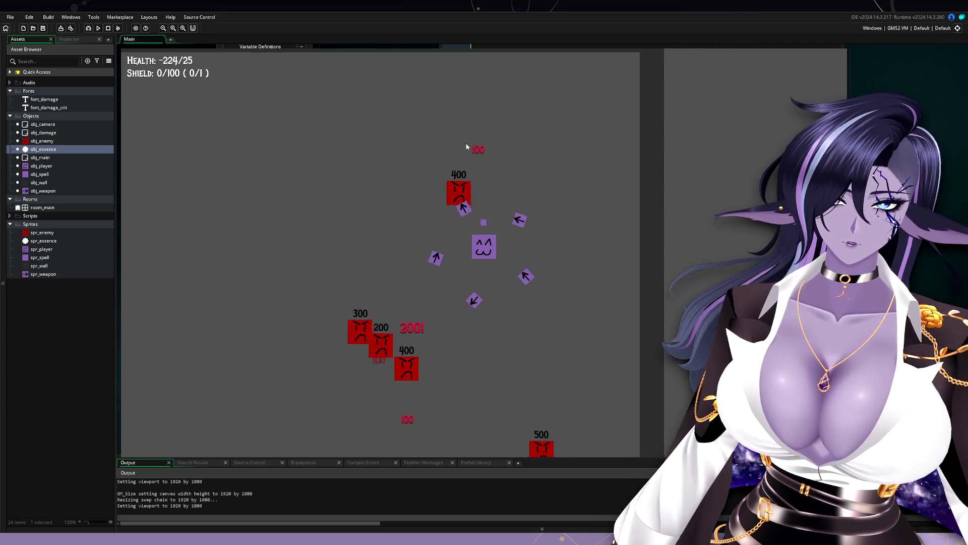
pyautogui.press('a')
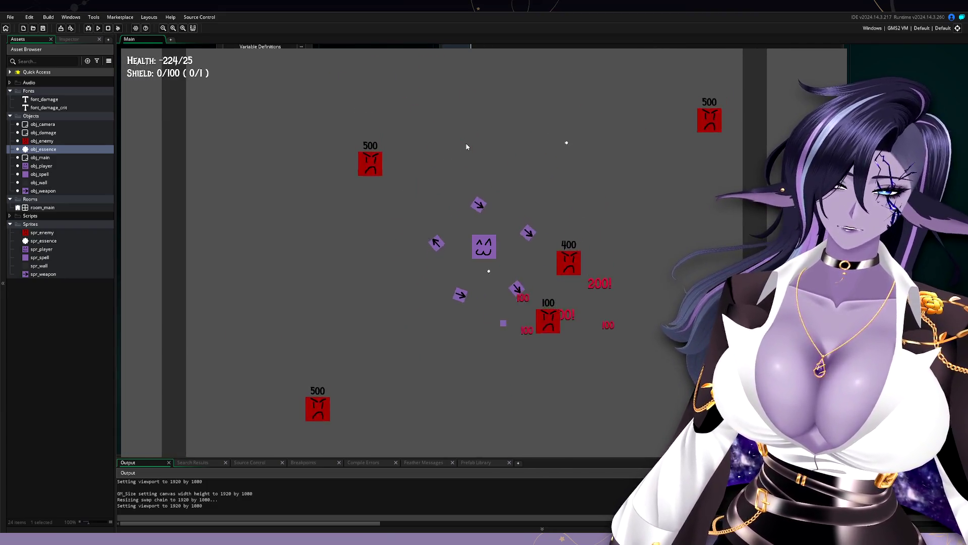
pyautogui.press('d')
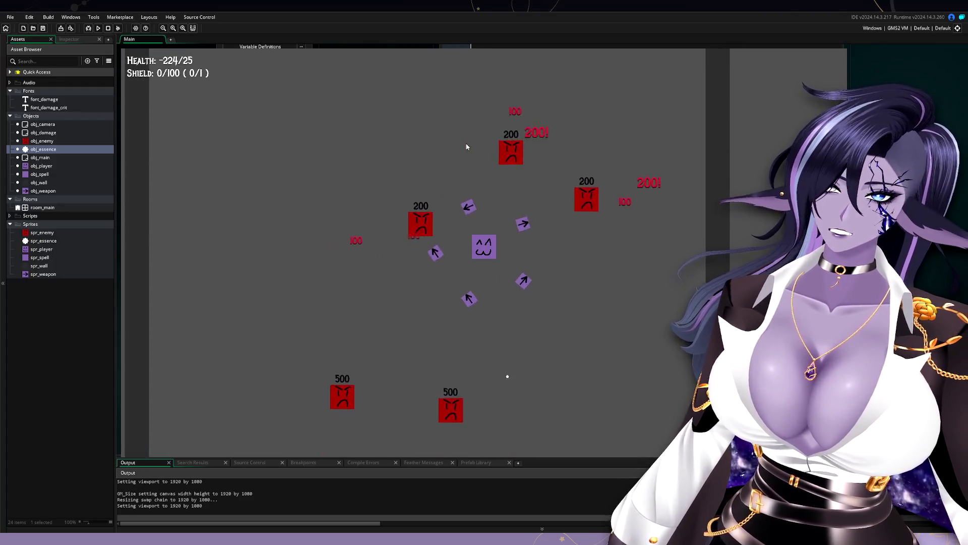
pyautogui.press('a')
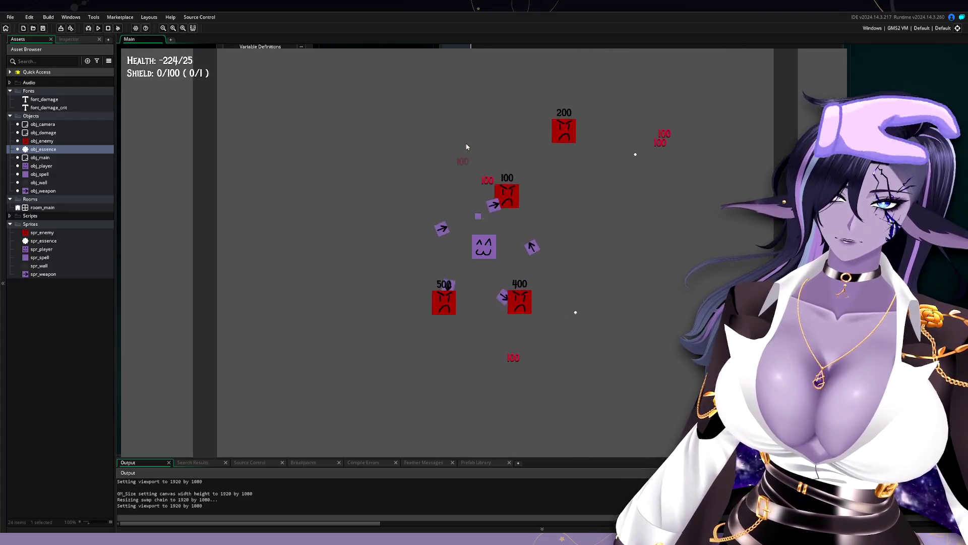
pyautogui.press('d')
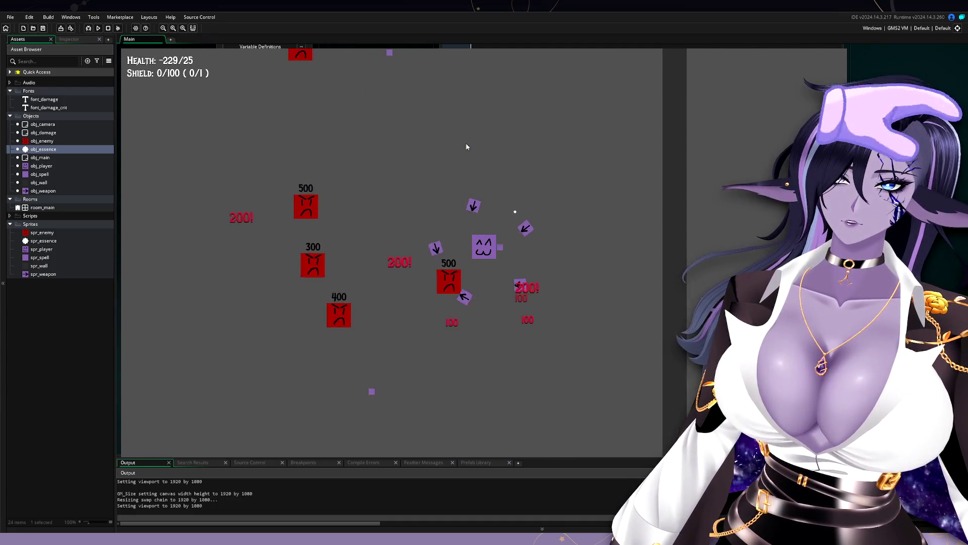
# Sweep the player between the top and bottom walls collecting essence, then stop the game.
pyautogui.press('w')
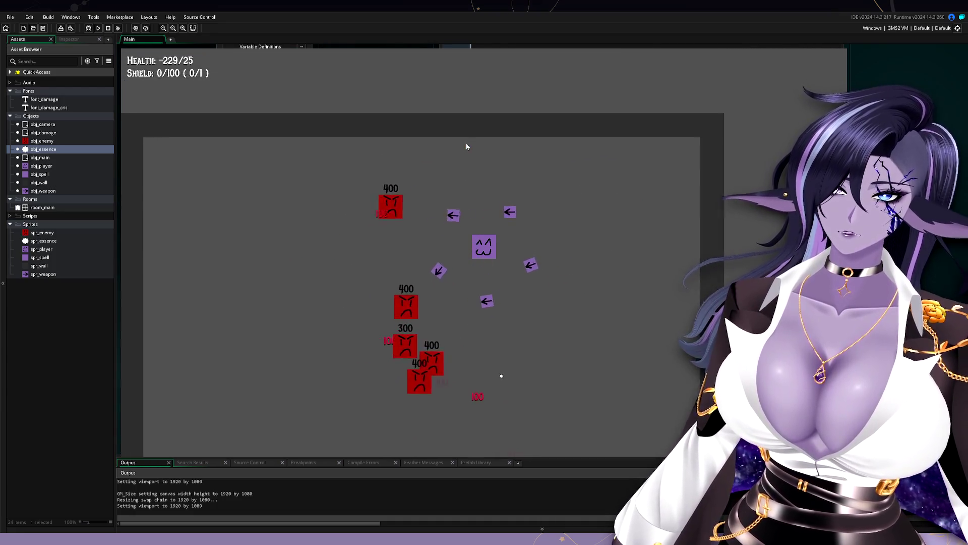
pyautogui.press('s')
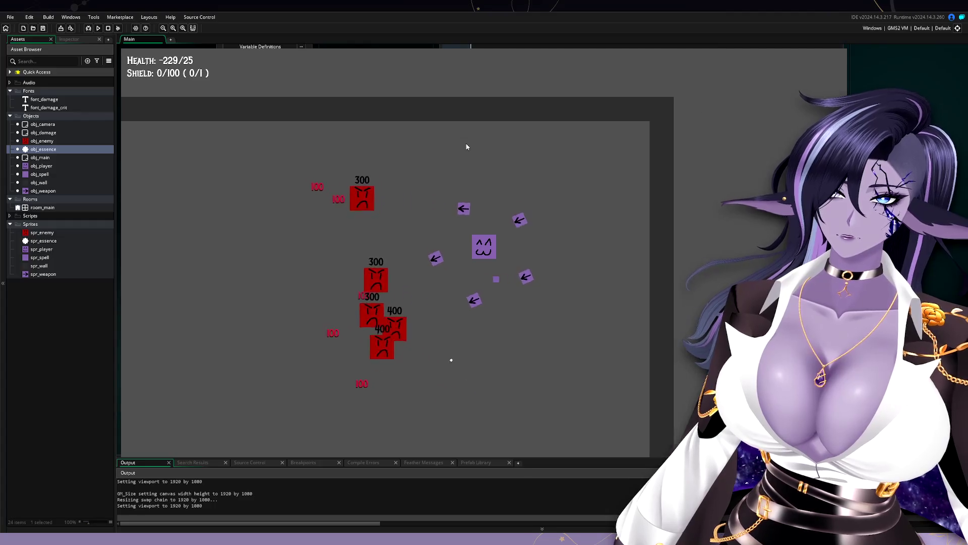
pyautogui.press('d')
pyautogui.press('a')
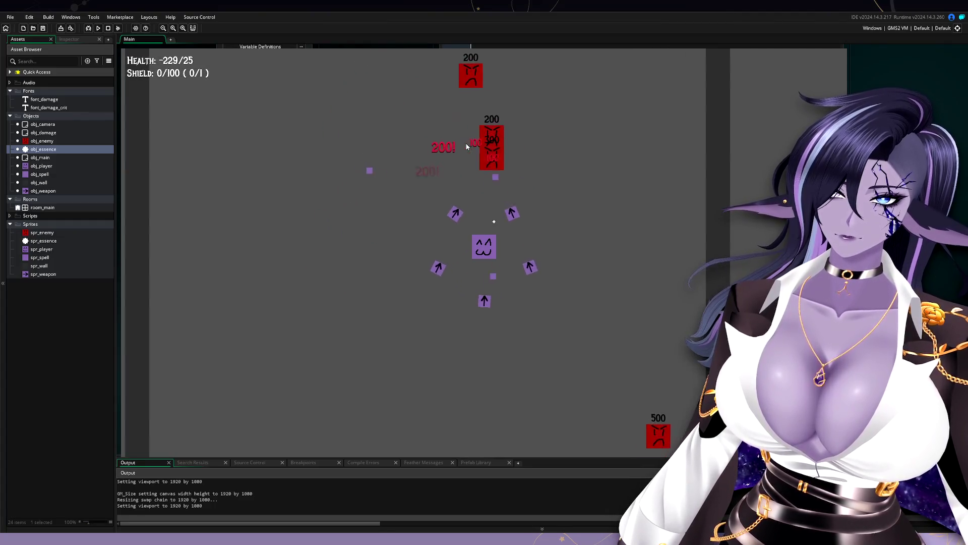
pyautogui.press('d')
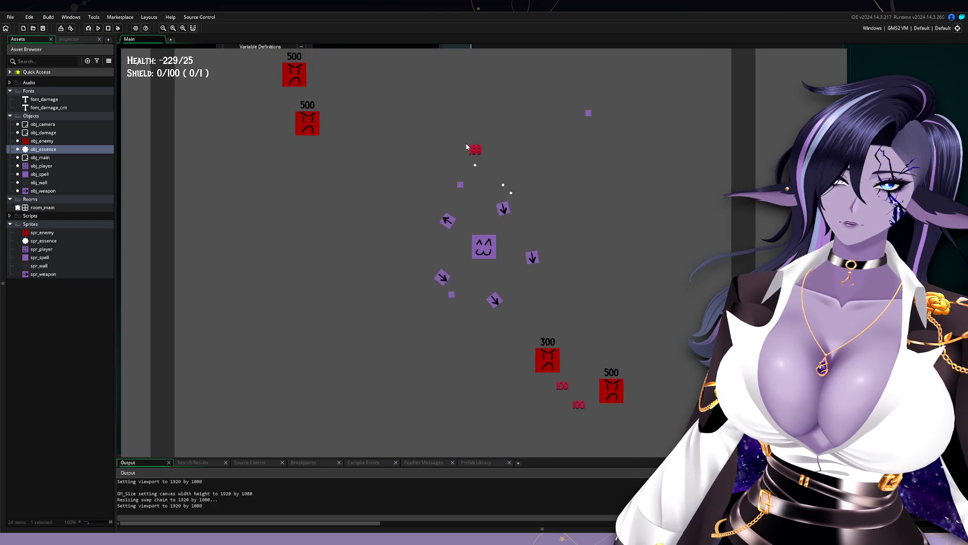
pyautogui.press('a')
pyautogui.press('d')
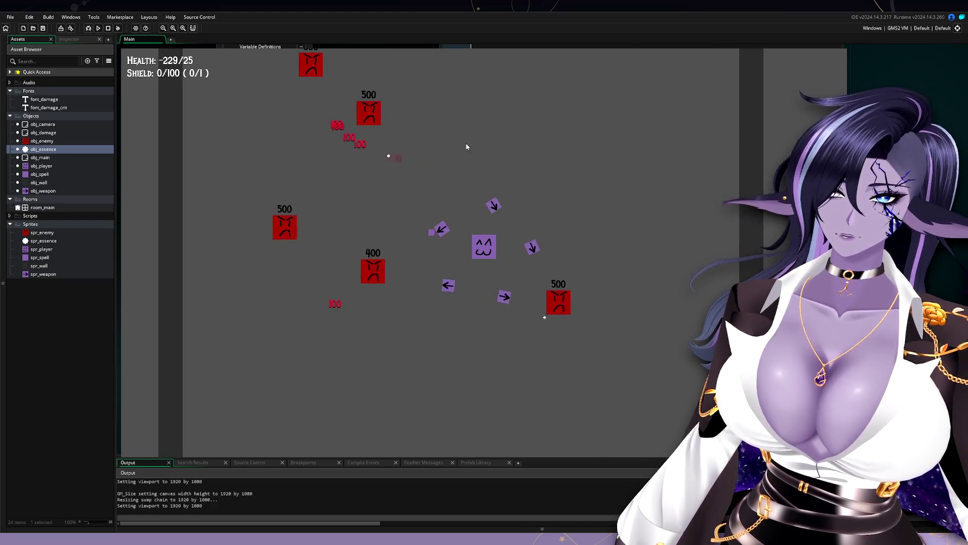
pyautogui.press('s')
pyautogui.press('w')
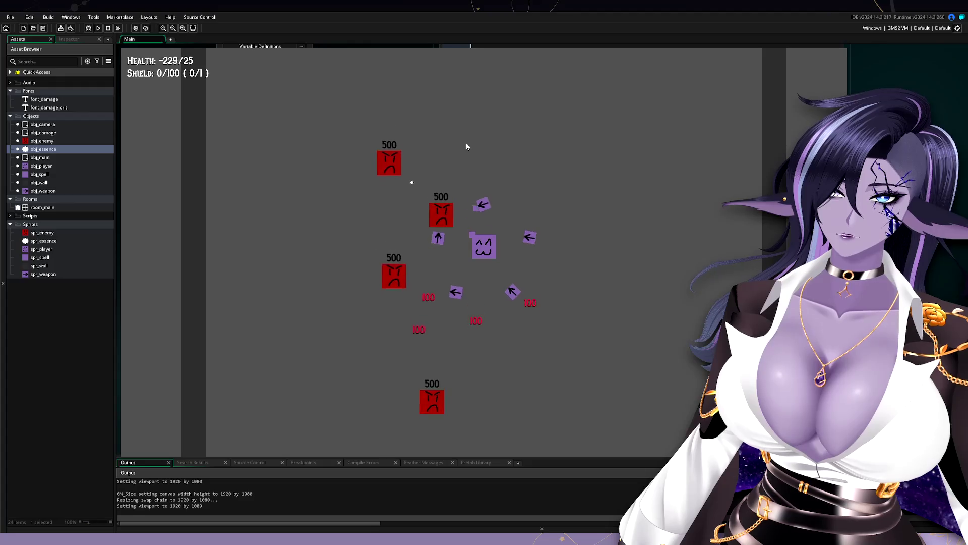
pyautogui.press('a')
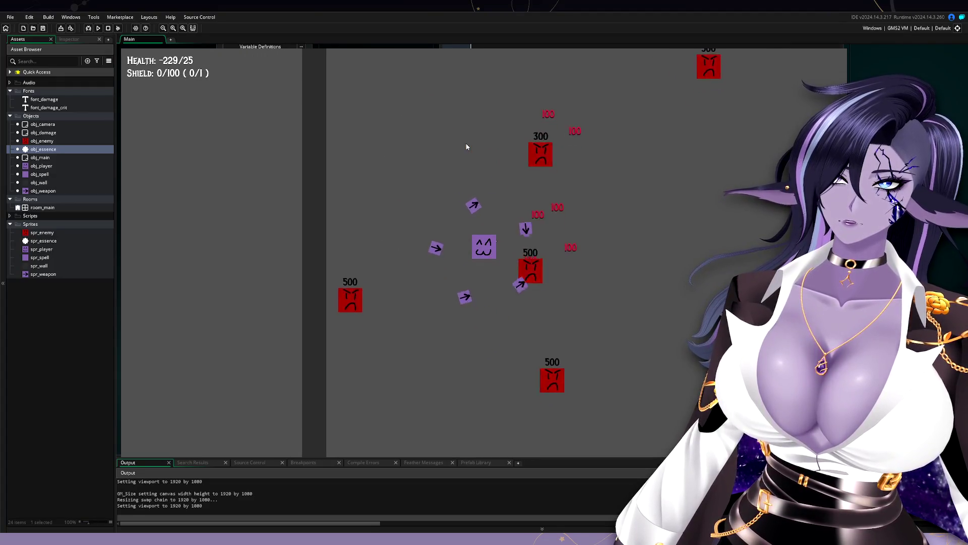
pyautogui.press('d')
pyautogui.press('d')
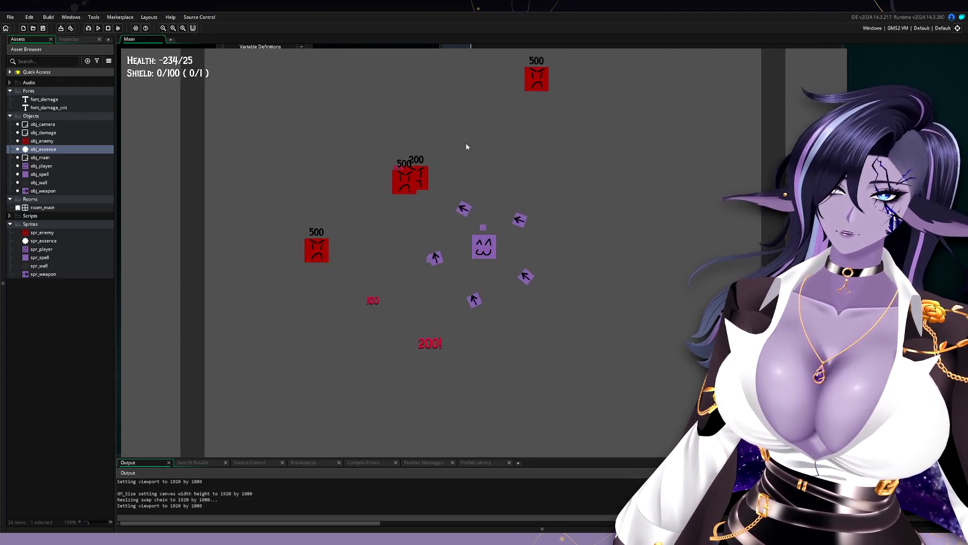
pyautogui.press('a')
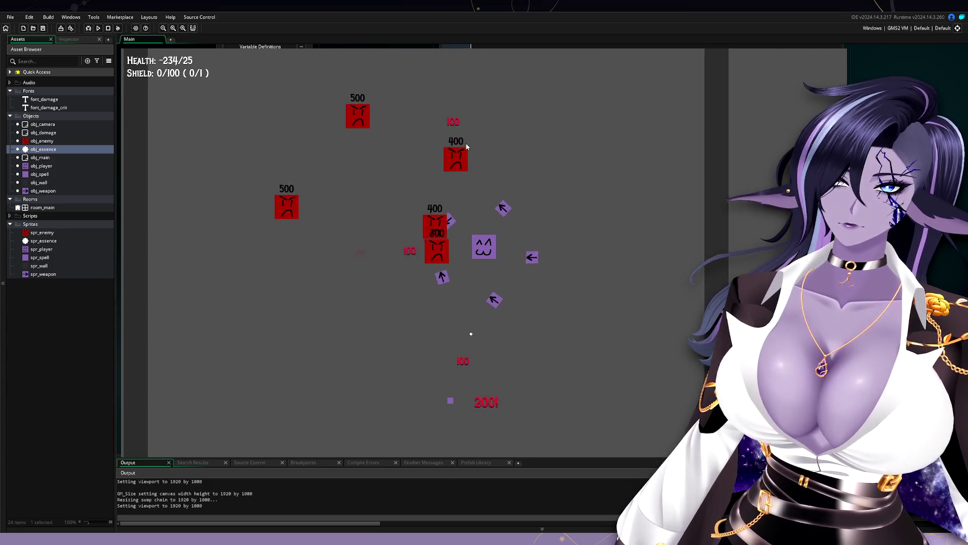
pyautogui.press('s')
pyautogui.press('a')
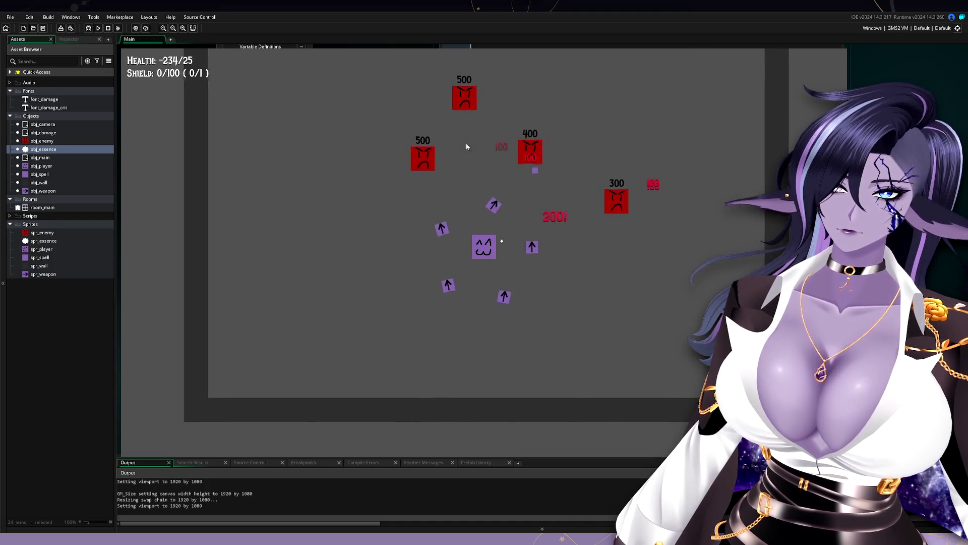
pyautogui.press('d')
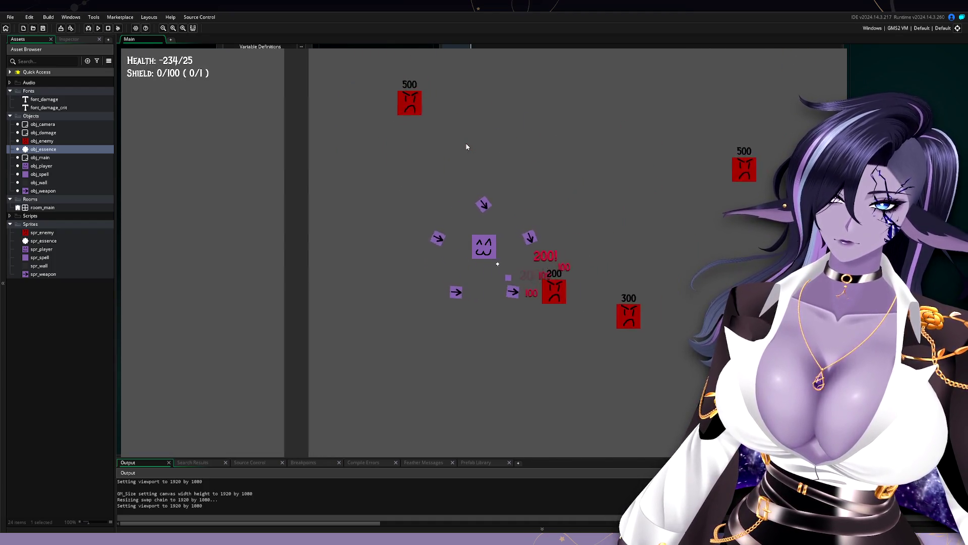
pyautogui.press('w')
pyautogui.press('s')
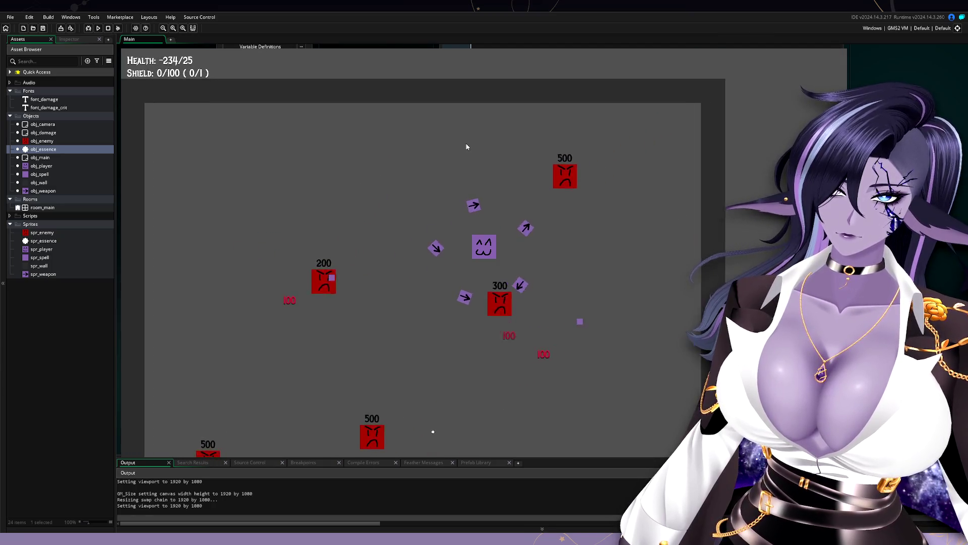
pyautogui.press('d')
pyautogui.press('a')
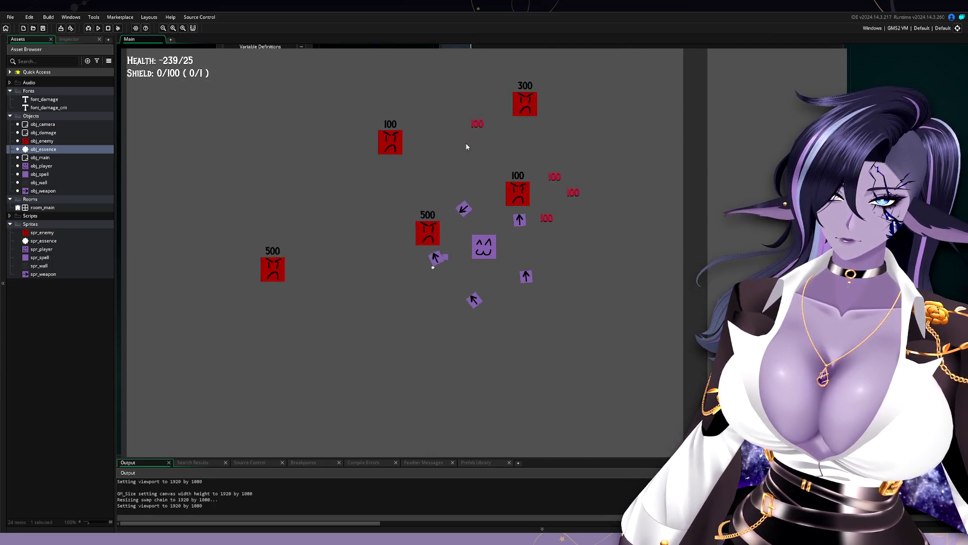
pyautogui.press('s')
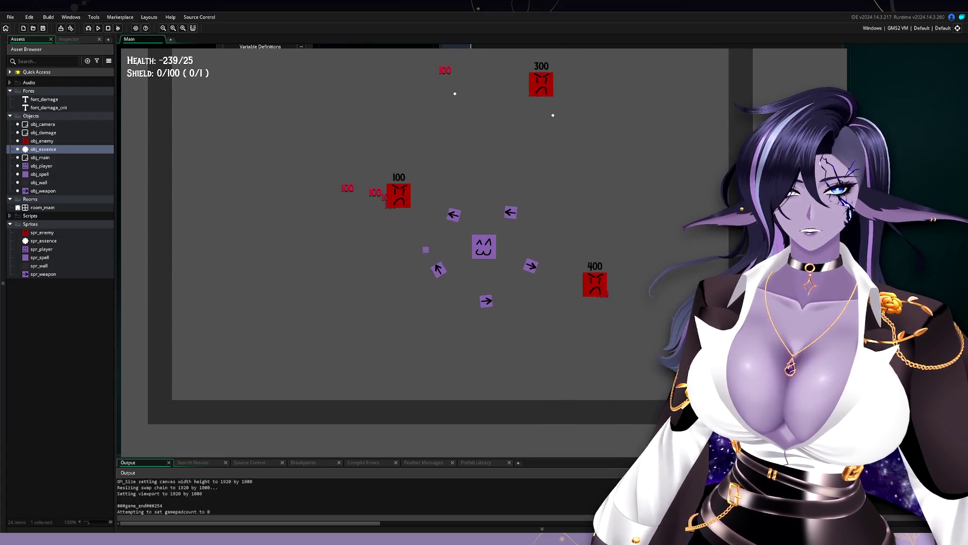
pyautogui.press('Escape')
# Change base_magnet_range to 80 on line 11 of obj_player's Create event.
pyautogui.scroll(5, 371, 324)
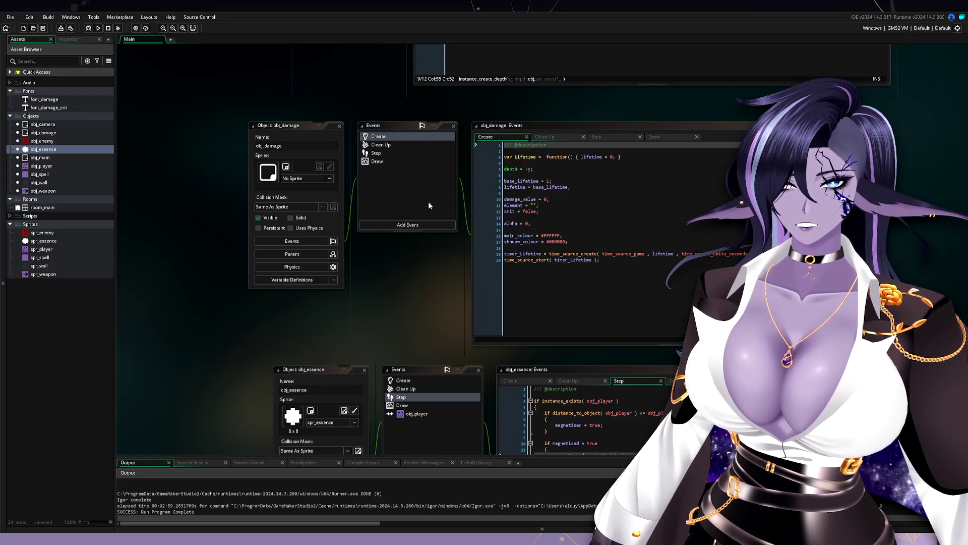
pyautogui.doubleClick(70, 166)
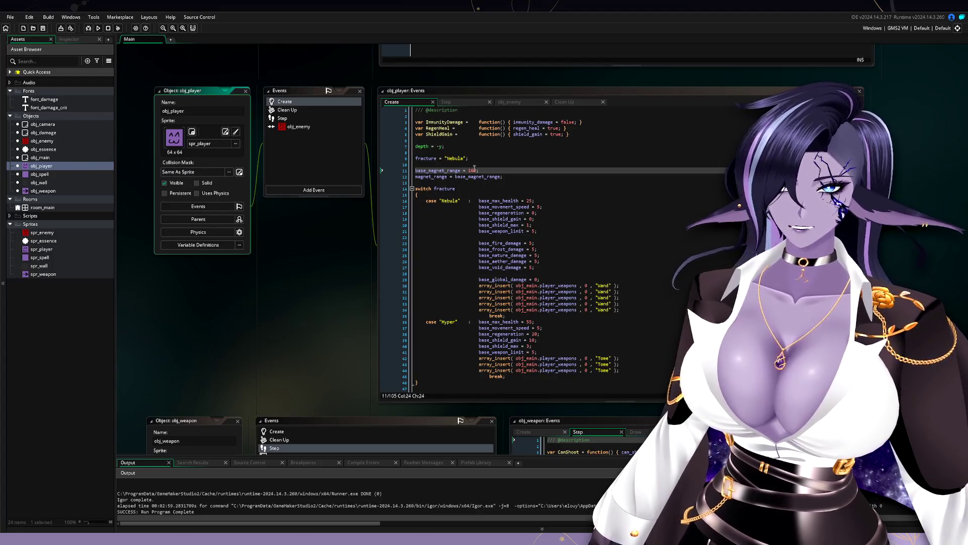
pyautogui.click(474, 170)
pyautogui.press('BackSpace')
pyautogui.press('BackSpace')
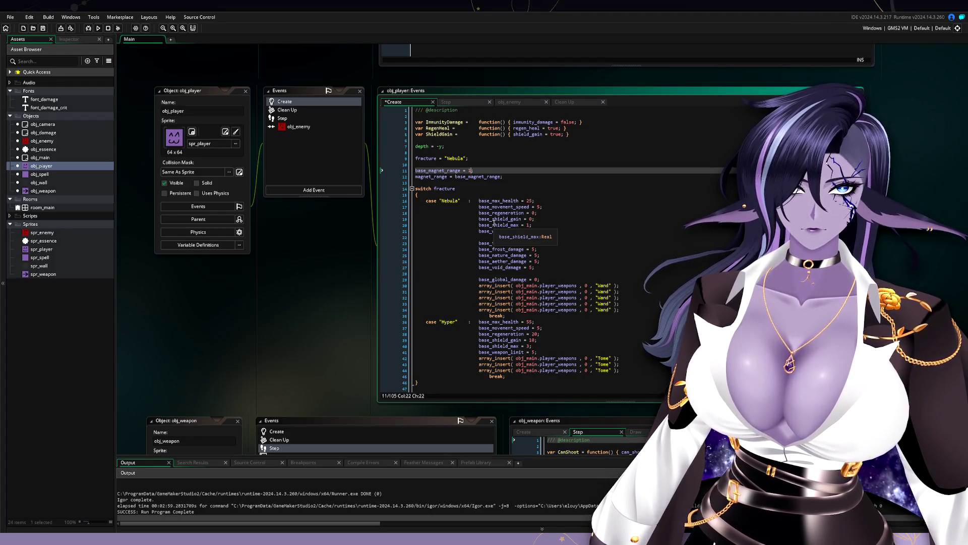
pyautogui.press('BackSpace')
pyautogui.write('80')
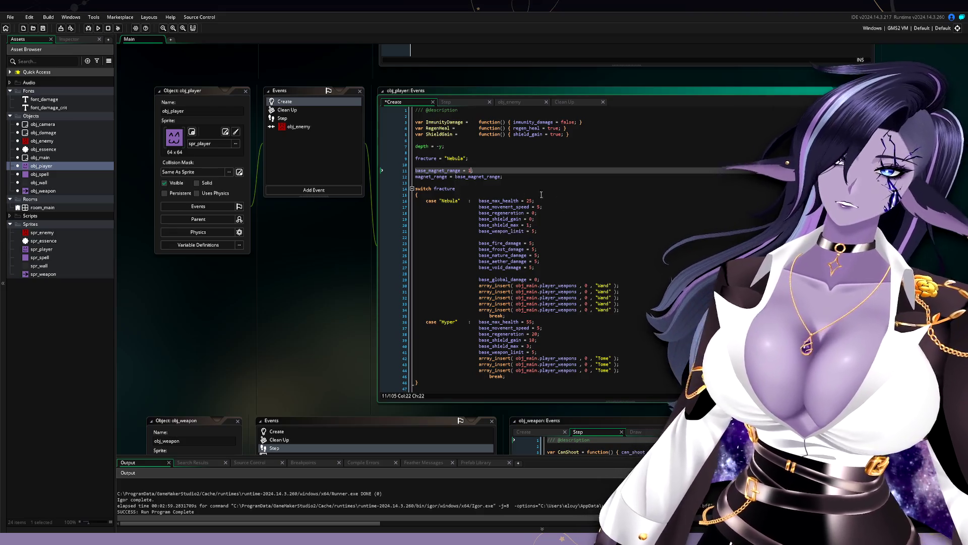
pyautogui.click(547, 191)
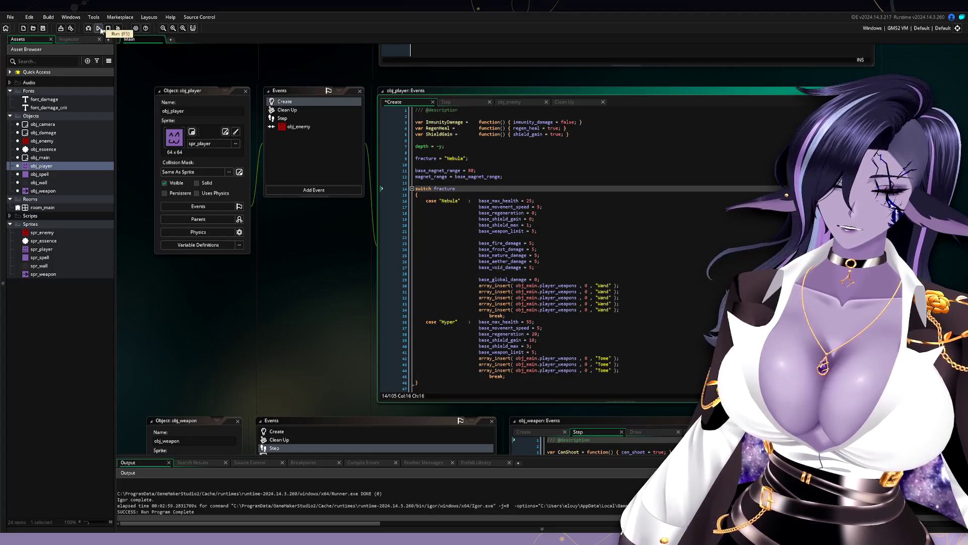
pyautogui.click(472, 170)
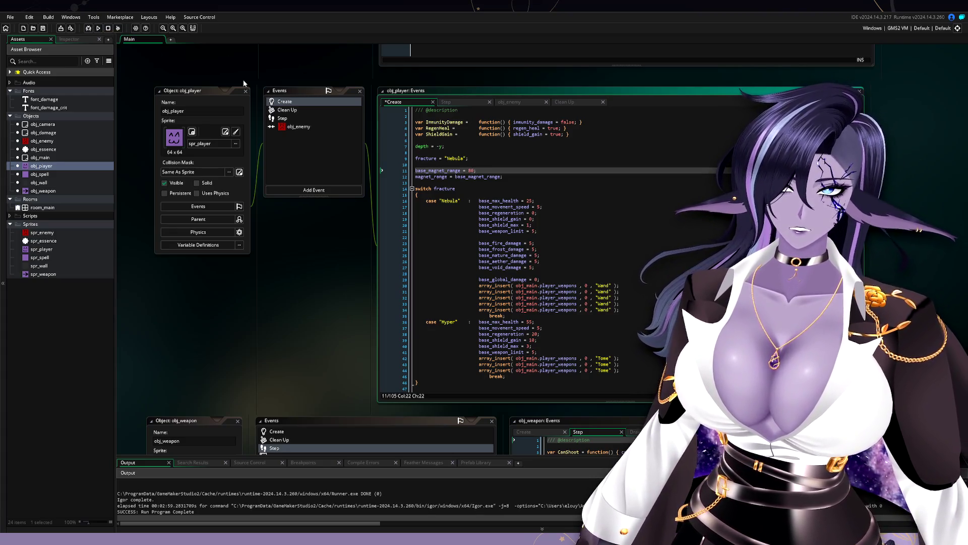
# Run the game with magnet range 80, walk the player among enemies, then close it.
pyautogui.click(100, 30)
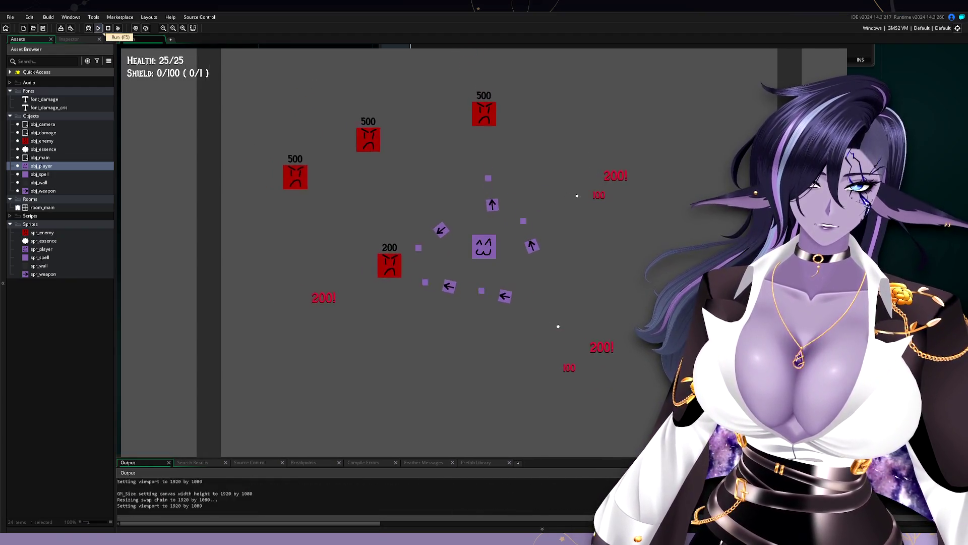
pyautogui.press('d')
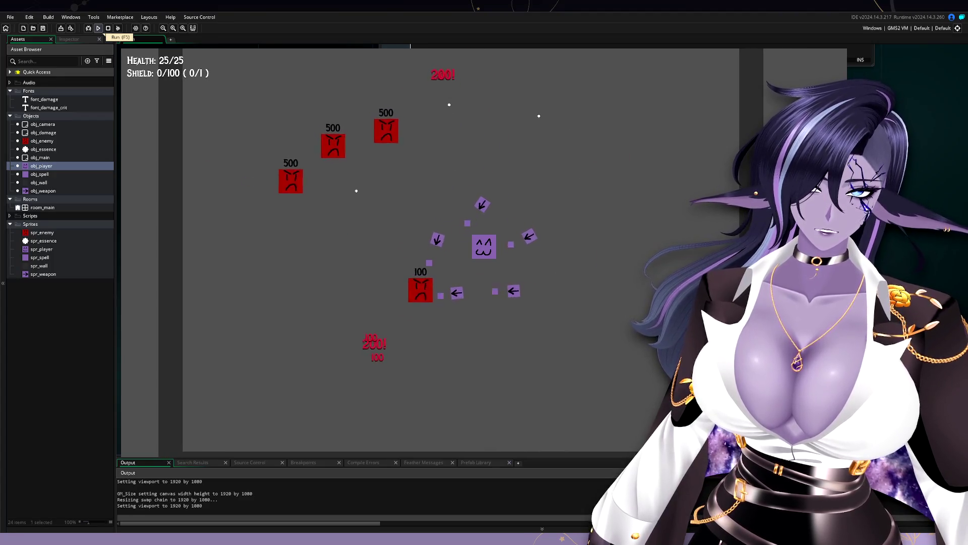
pyautogui.press('d')
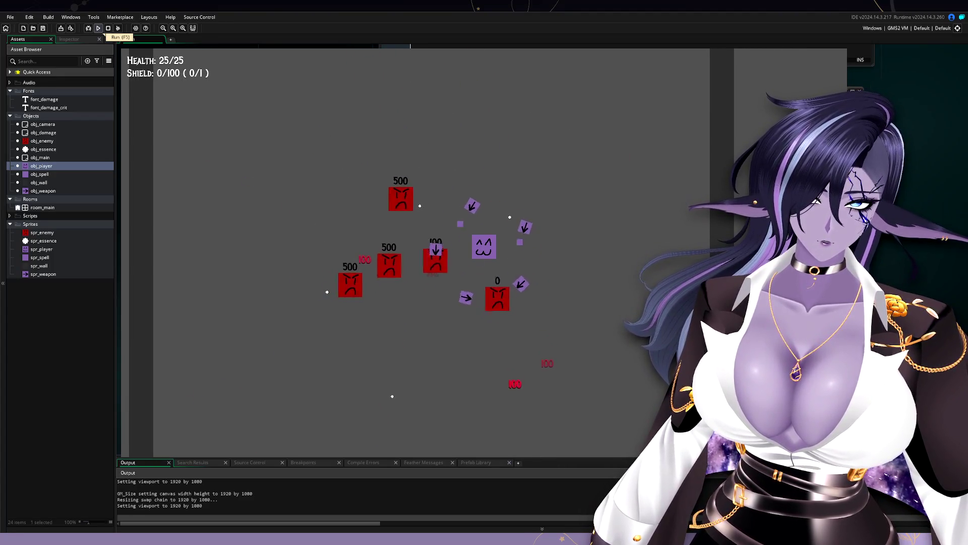
pyautogui.press('a')
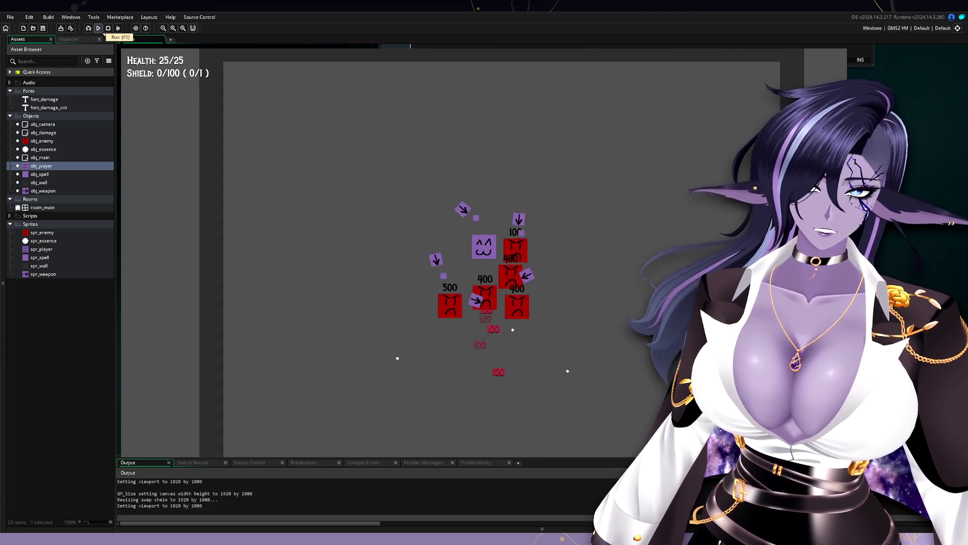
pyautogui.press('d')
pyautogui.press('s')
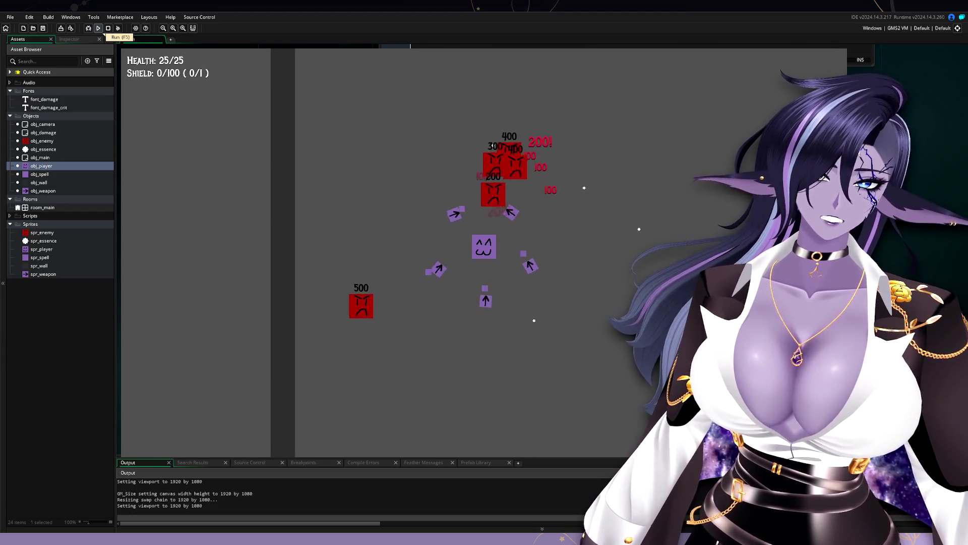
pyautogui.press('d')
pyautogui.press('w')
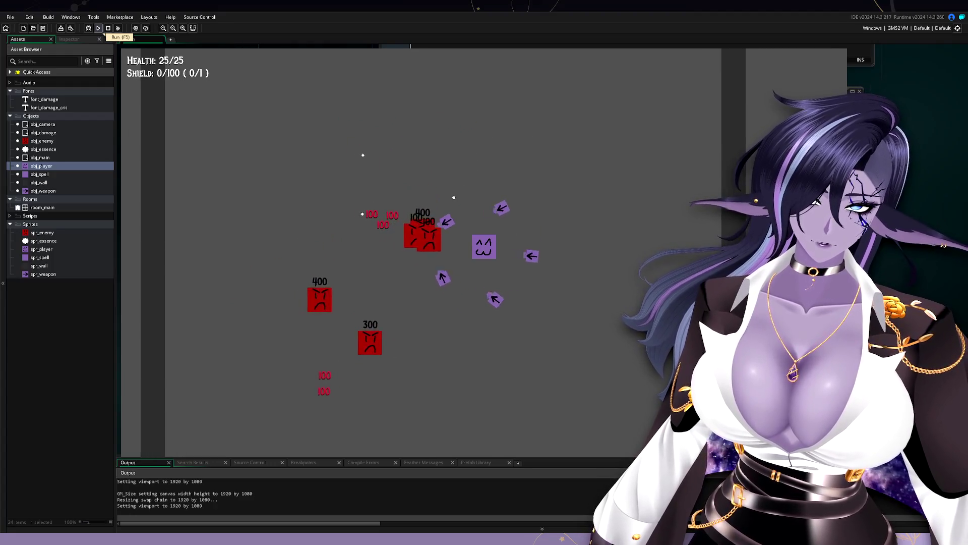
pyautogui.press('a')
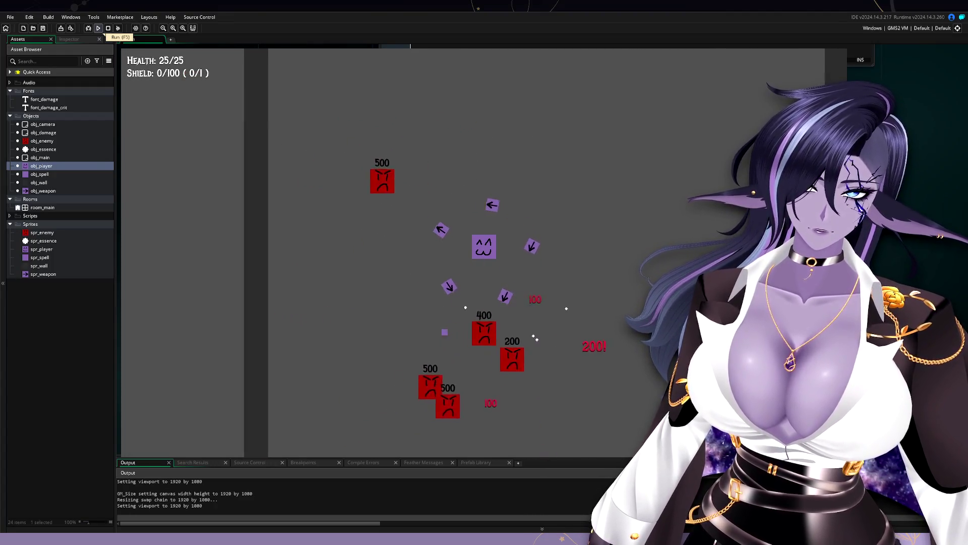
pyautogui.press('d')
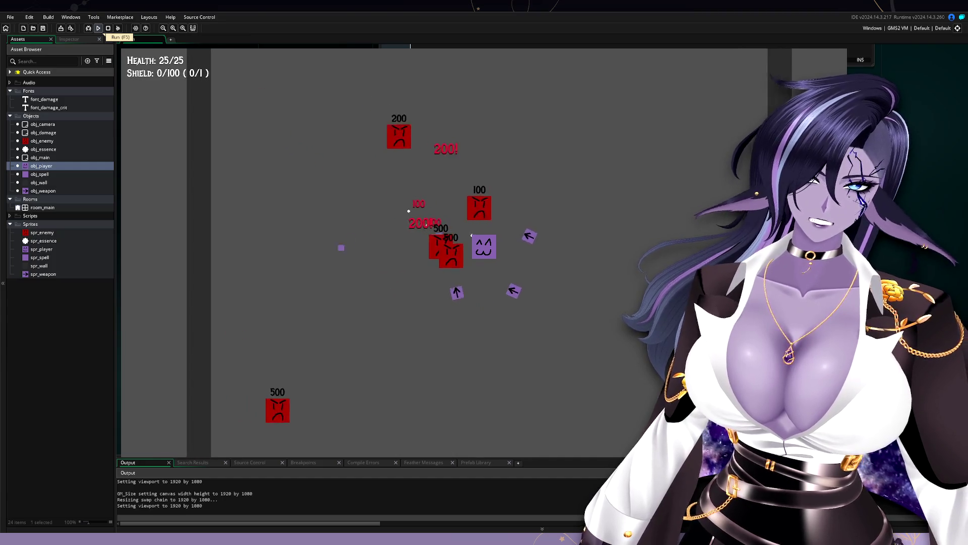
pyautogui.press('a')
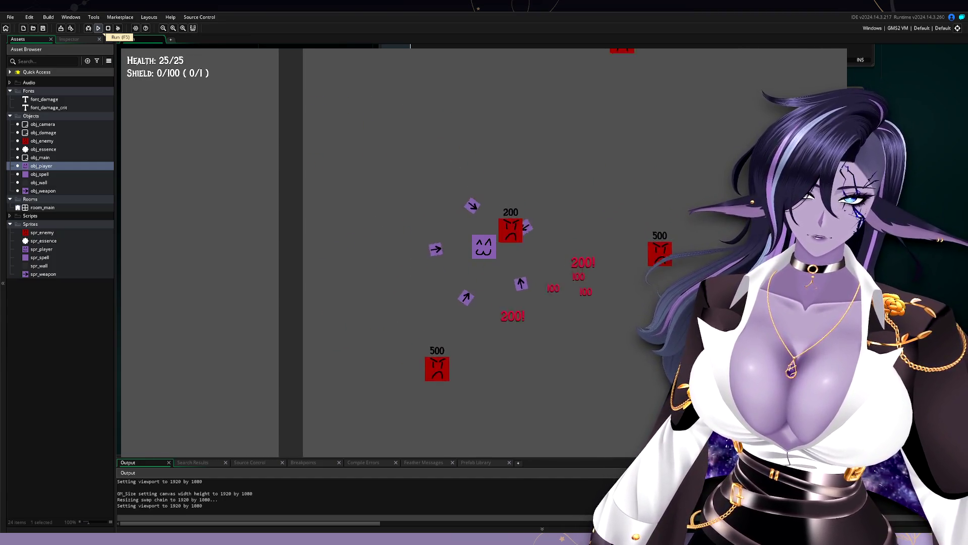
pyautogui.press('d')
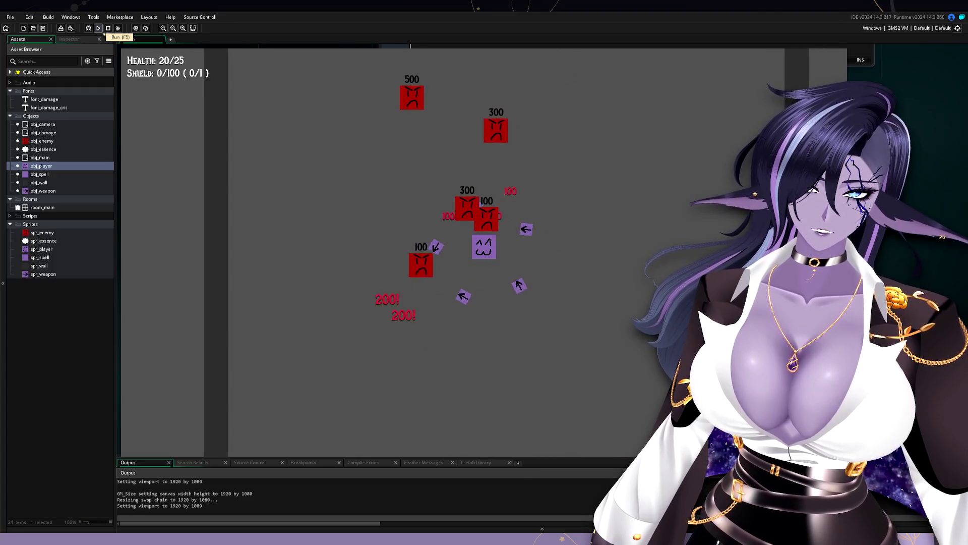
pyautogui.press('s')
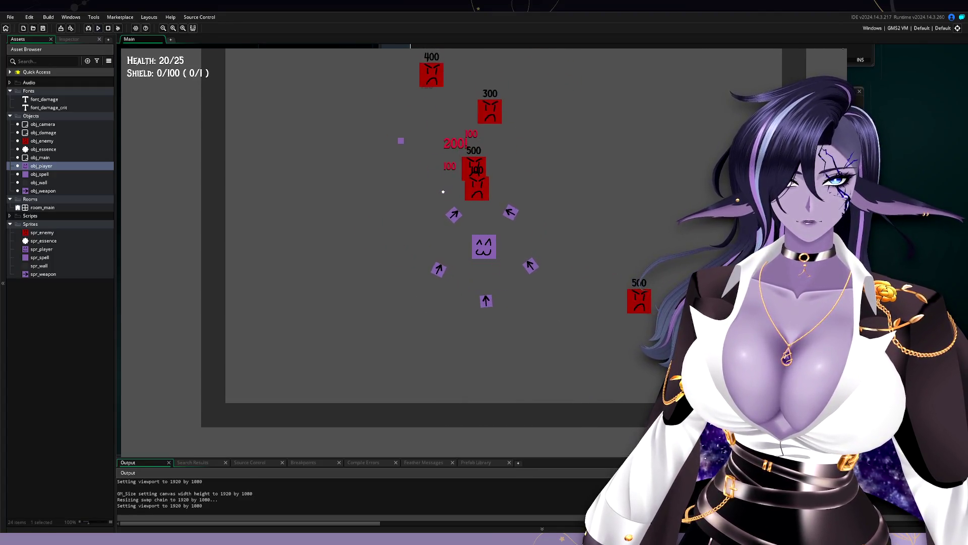
pyautogui.press('Escape')
# Replace base_magnet_range 80 on line 11 with 400 and run the game.
pyautogui.doubleClick(469, 171)
pyautogui.press('BackSpace')
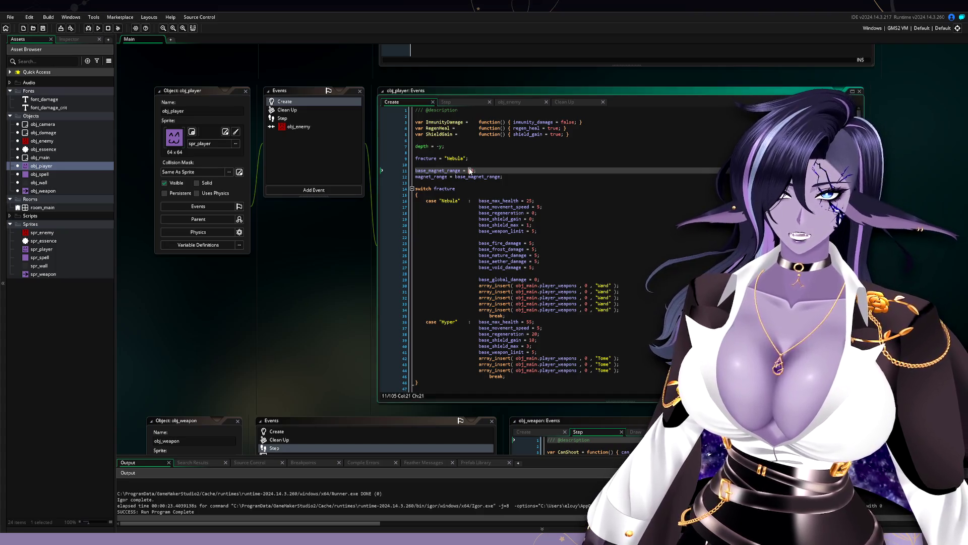
pyautogui.click(98, 28)
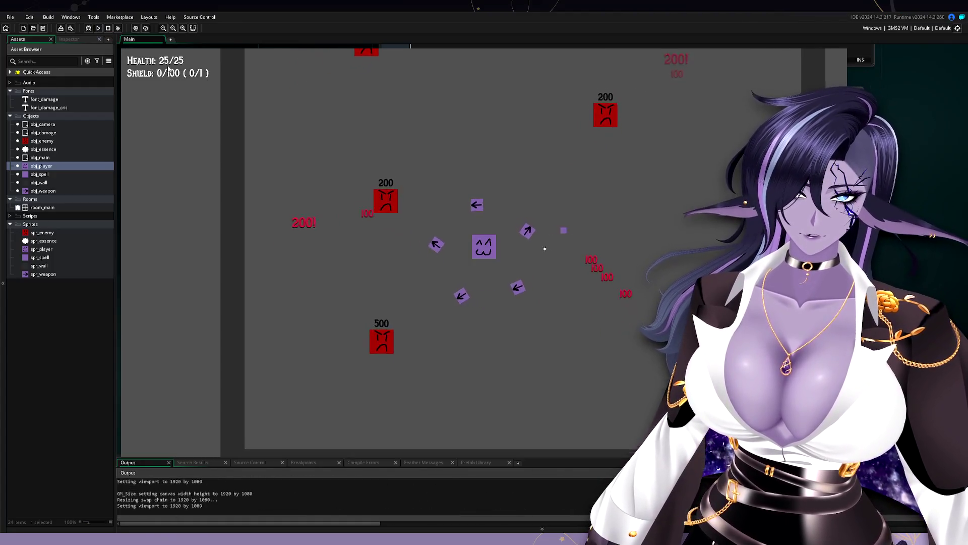
# Steer the player around with WASD to test essence pickup at range 400.
pyautogui.press('d')
pyautogui.press('w')
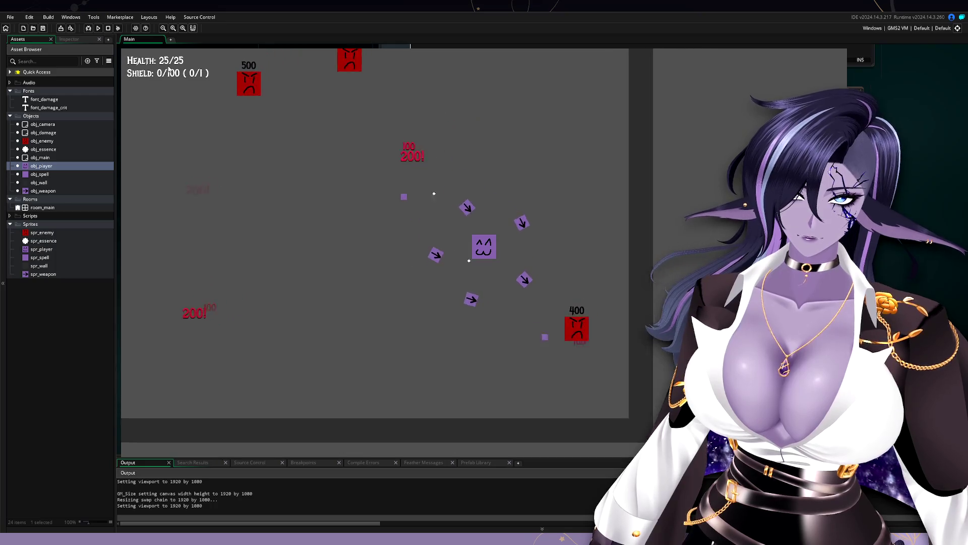
pyautogui.press('a')
pyautogui.press('s')
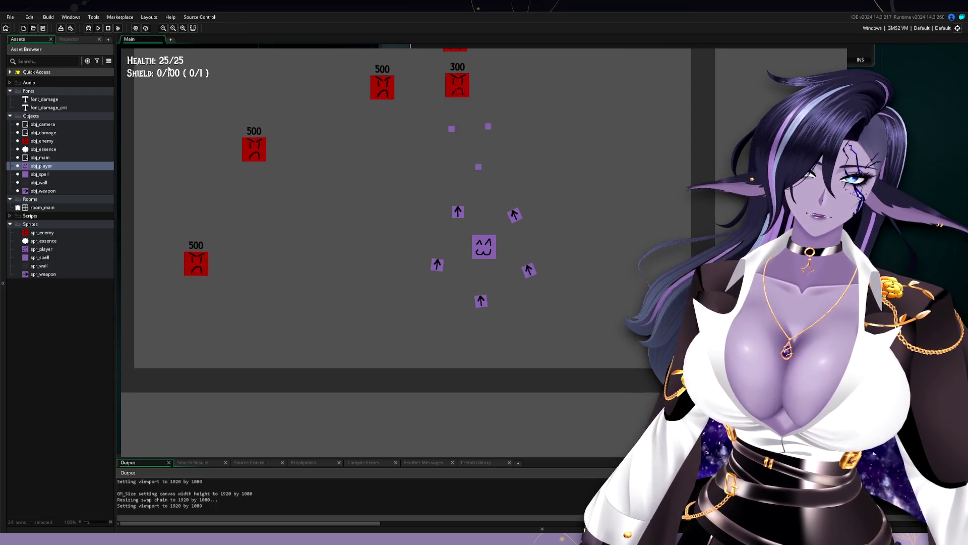
pyautogui.press('d')
pyautogui.press('w')
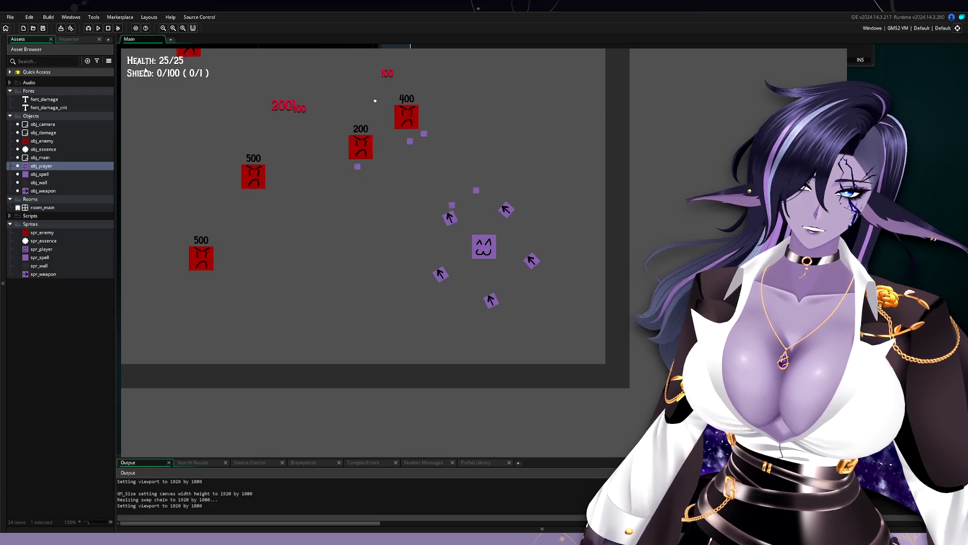
pyautogui.press('w')
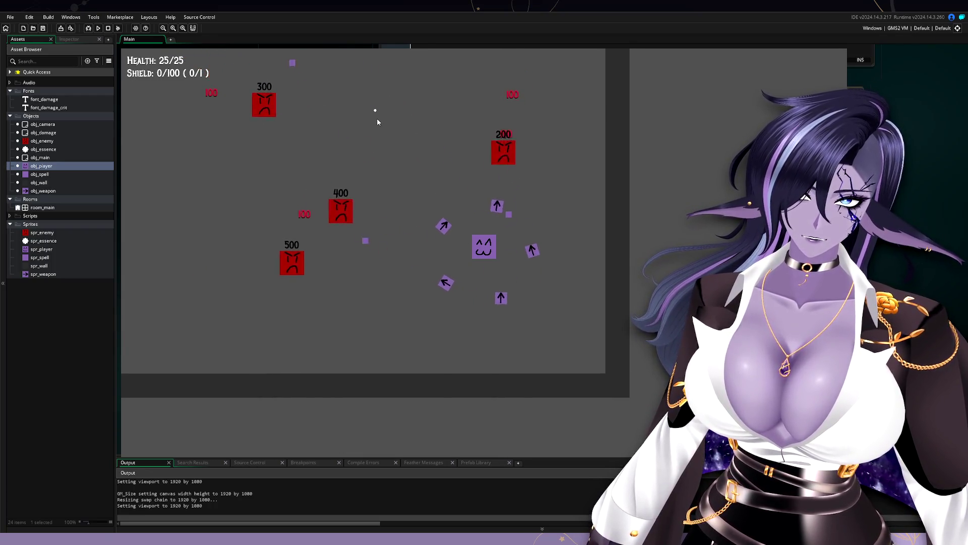
pyautogui.press('w')
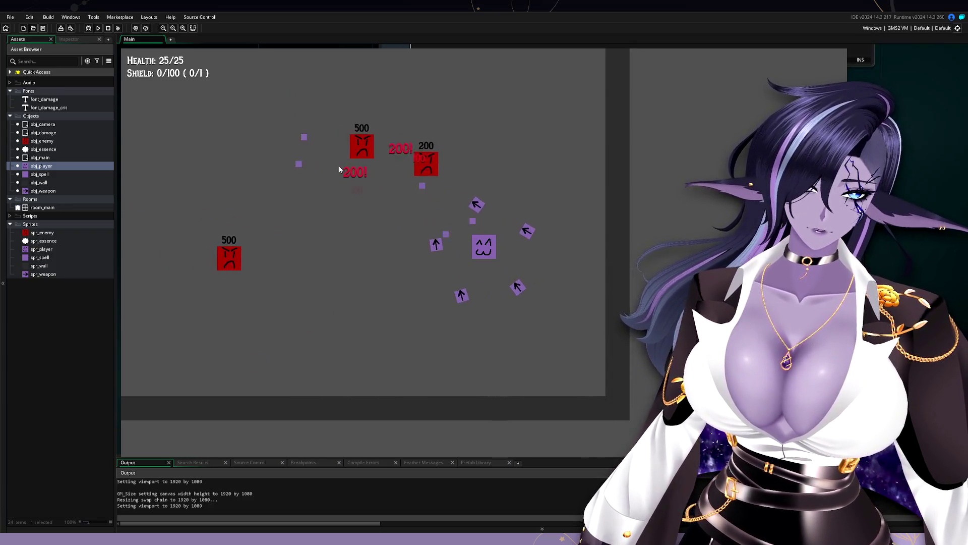
pyautogui.press('a')
pyautogui.press('s')
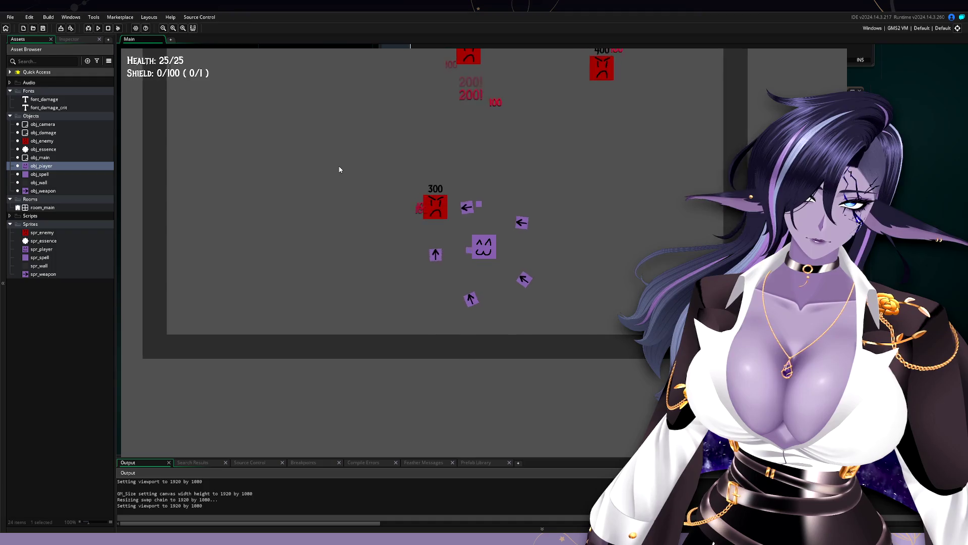
pyautogui.press('w')
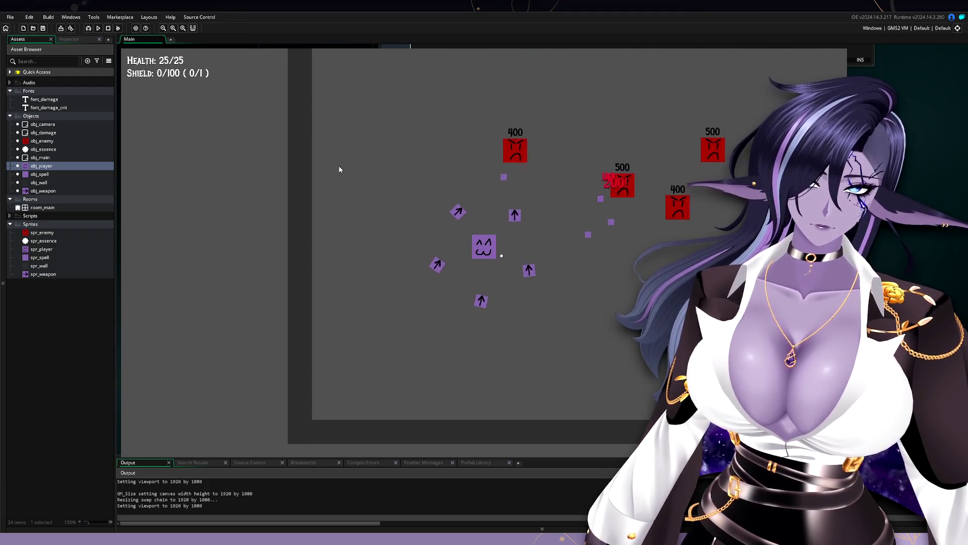
pyautogui.press('s')
pyautogui.press('d')
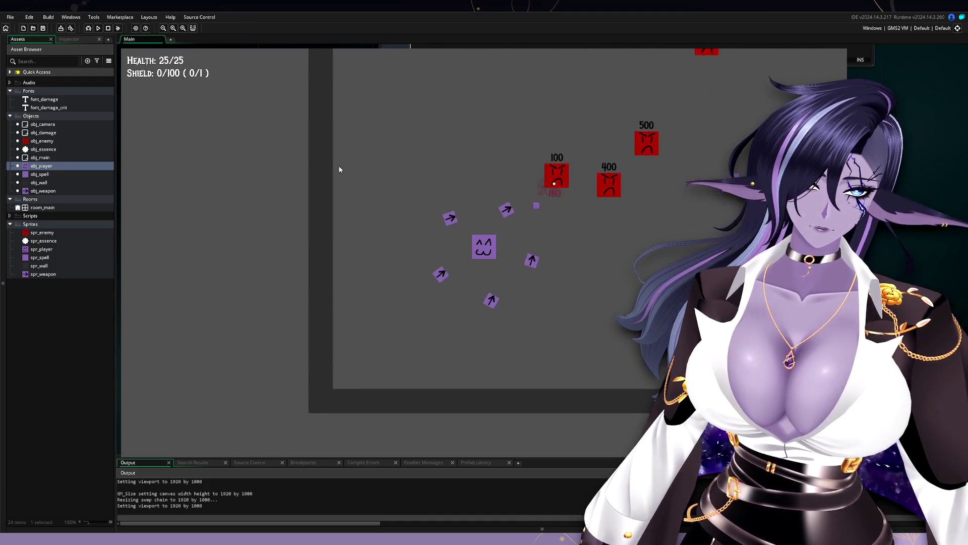
pyautogui.press('w')
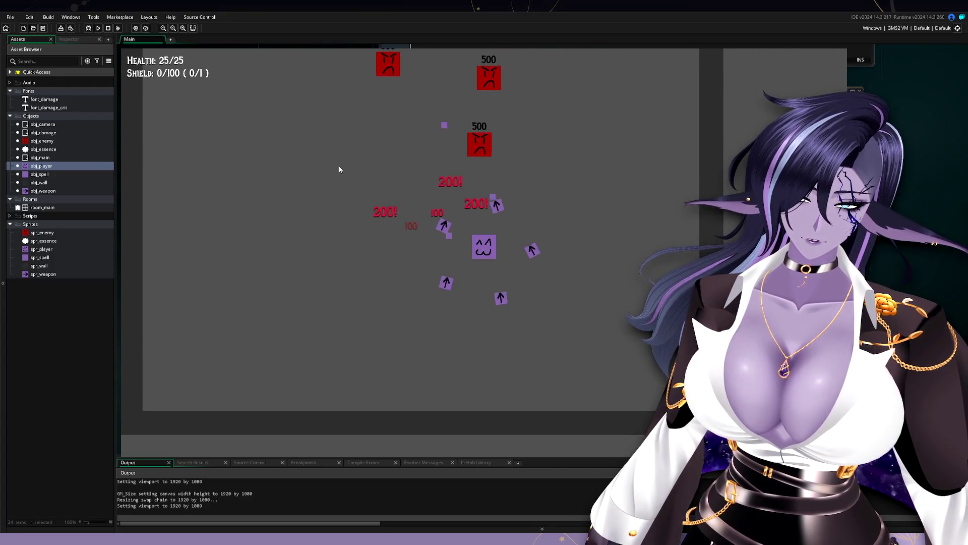
pyautogui.press('w')
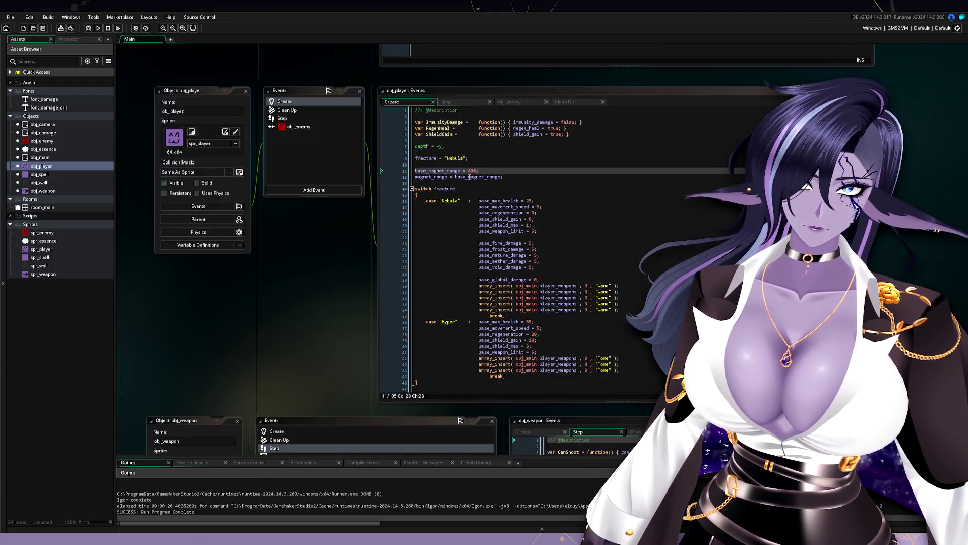
# Close the game and change base_magnet_range on line 11 from 400 back to 80.
pyautogui.press('Escape')
pyautogui.click(473, 170)
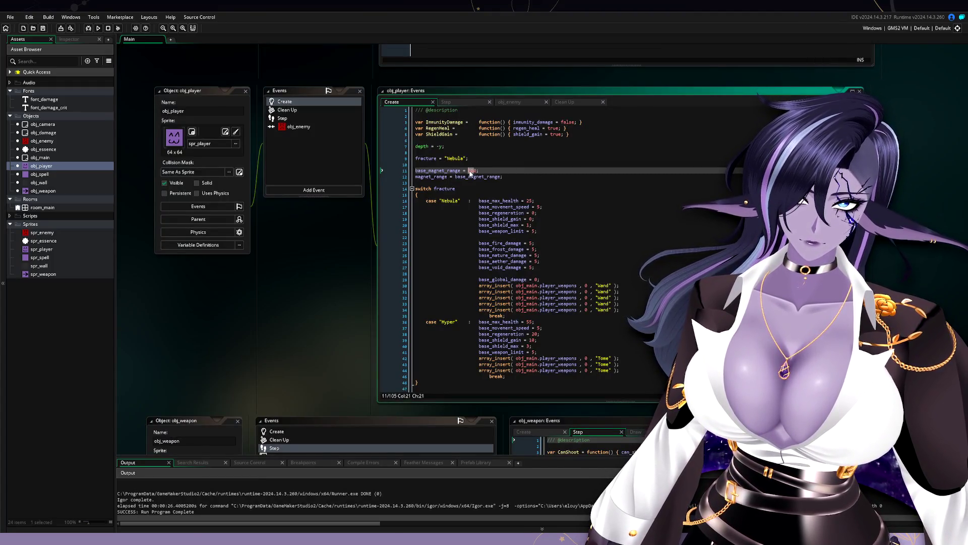
pyautogui.write('80')
pyautogui.click(497, 177)
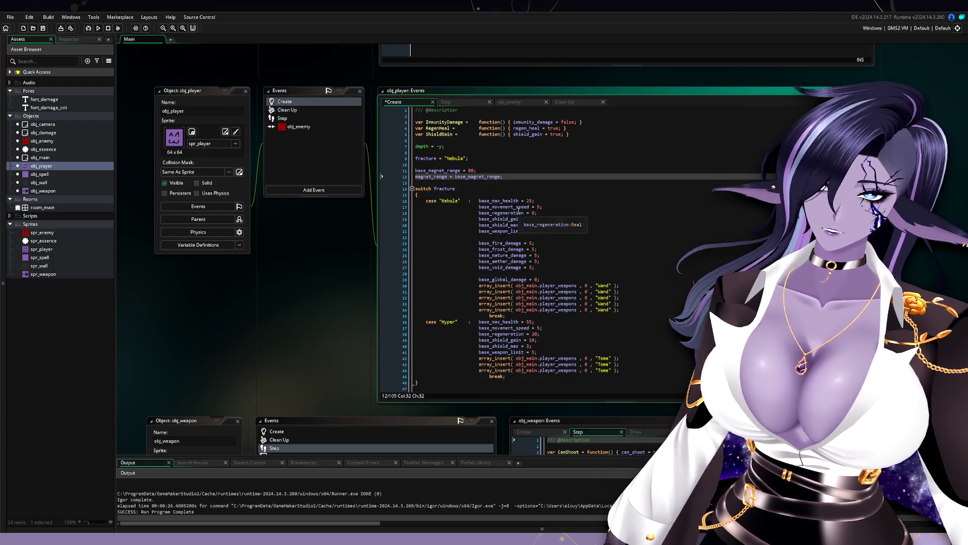
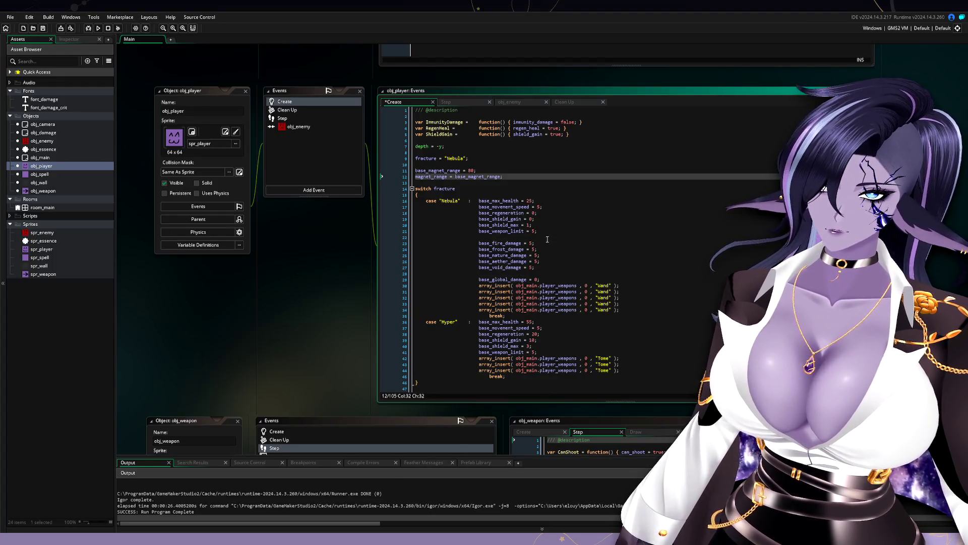
# Paste the Nebula base stat lines above the fracture switch, outdented, with a blank line after base_magnet_range.
pyautogui.moveTo(543, 229); pyautogui.dragTo(479, 201)
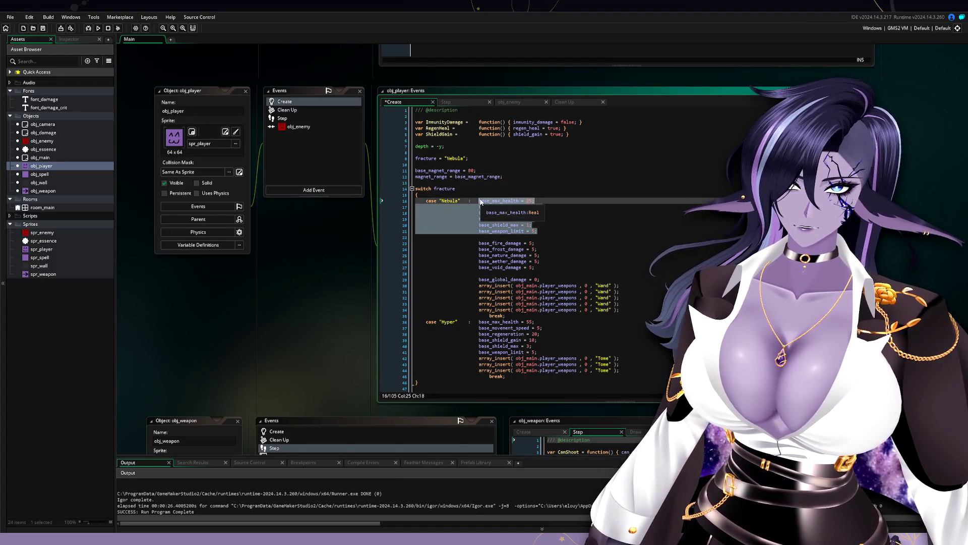
pyautogui.click(487, 166)
pyautogui.hotkey('ctrl', 'v')
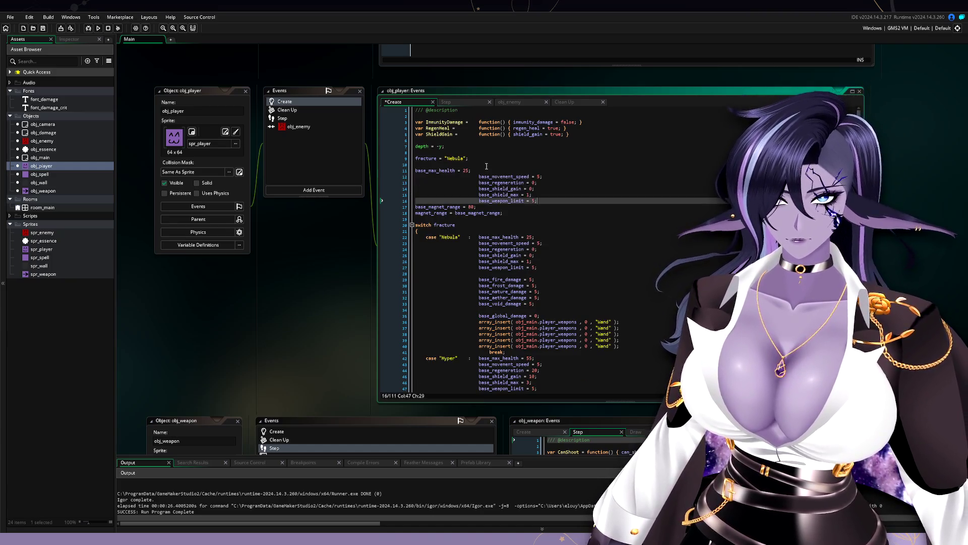
pyautogui.keyDown('shift'); pyautogui.click(476, 180); pyautogui.keyUp('shift')
pyautogui.hotkey('shift', 'Tab')
pyautogui.hotkey('shift', 'Tab')
pyautogui.hotkey('shift', 'Tab')
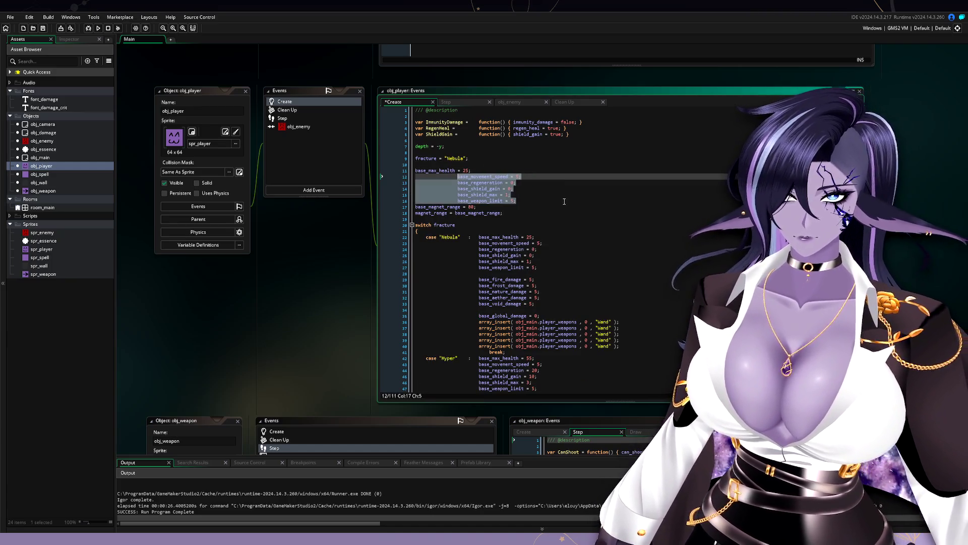
pyautogui.click(521, 190)
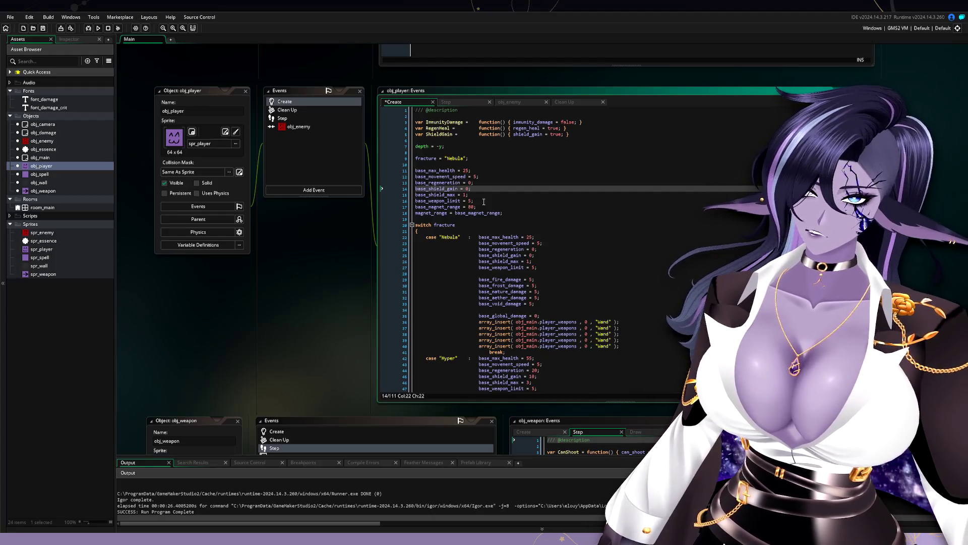
pyautogui.click(489, 207)
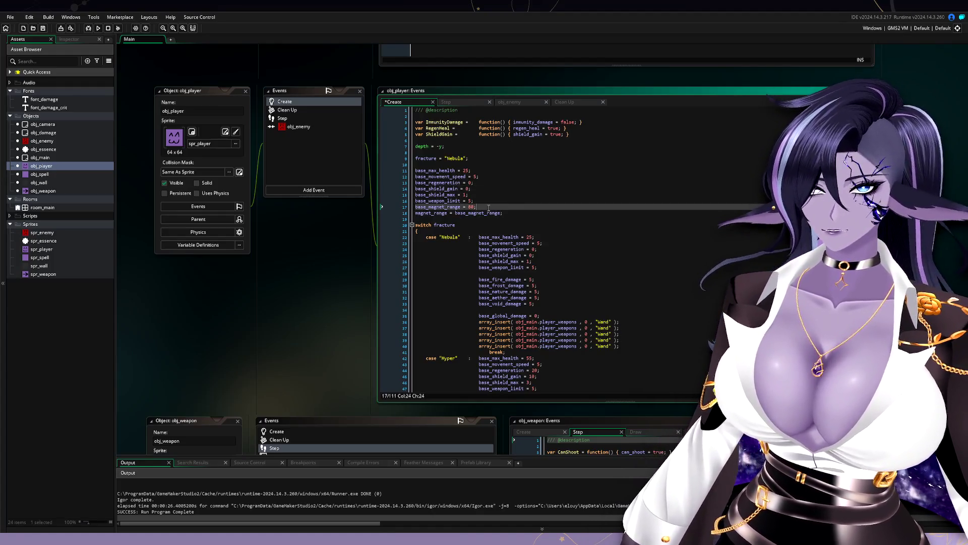
pyautogui.press('Return')
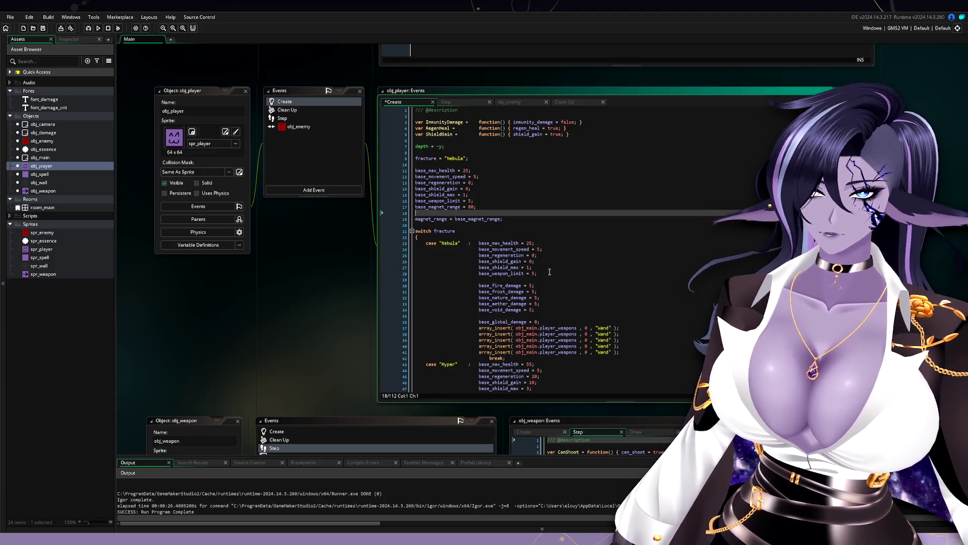
# Delete the base stat lines from the Nebula case.
pyautogui.moveTo(550, 273); pyautogui.dragTo(473, 243)
pyautogui.press('Delete')
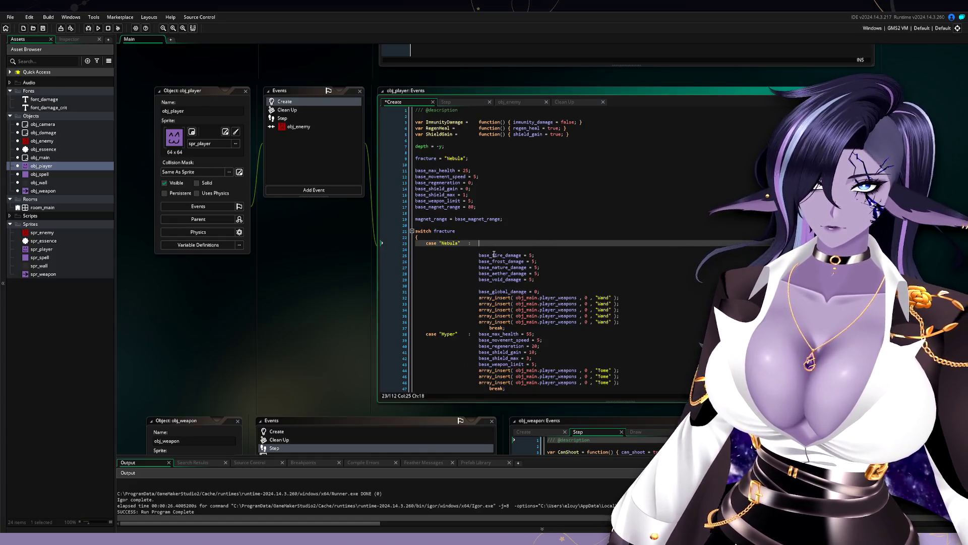
pyautogui.press('Delete')
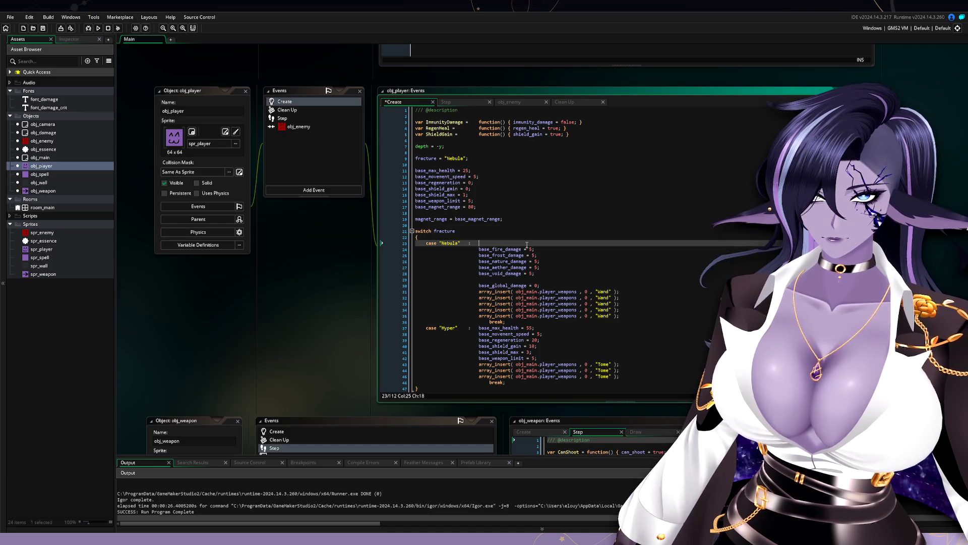
pyautogui.press('Delete')
pyautogui.press('Delete')
pyautogui.press('Delete')
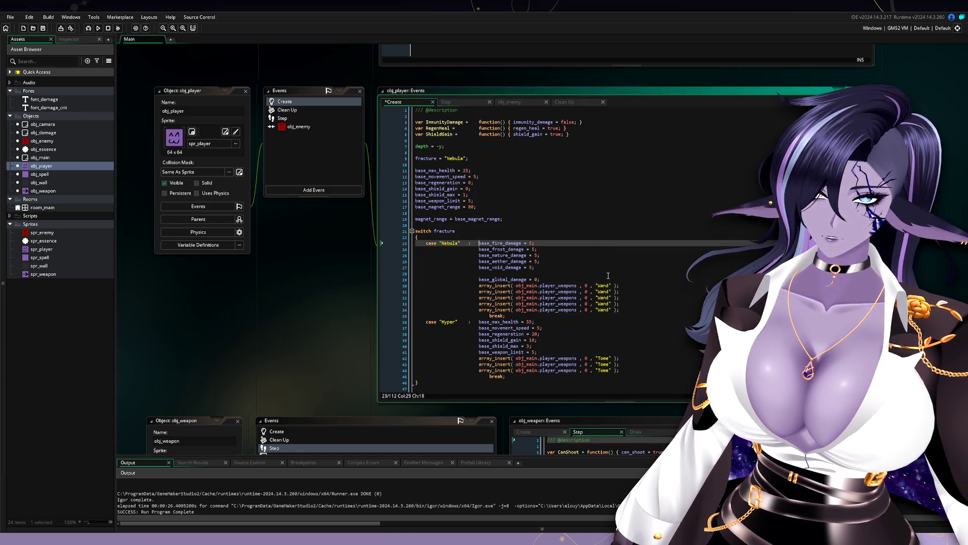
# Place Nebula's five elemental damage lines below base_magnet_range and outdent them.
pyautogui.moveTo(536, 267); pyautogui.dragTo(481, 245)
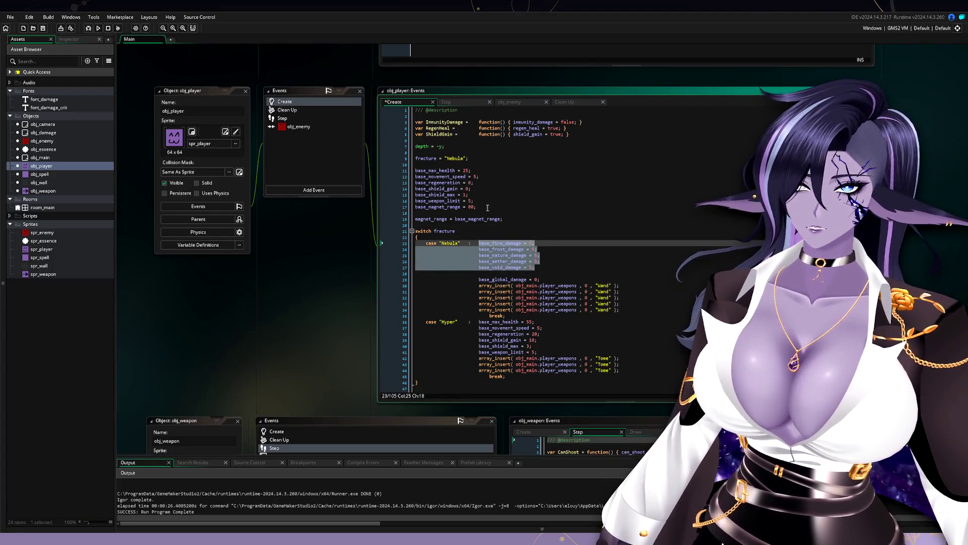
pyautogui.click(488, 208)
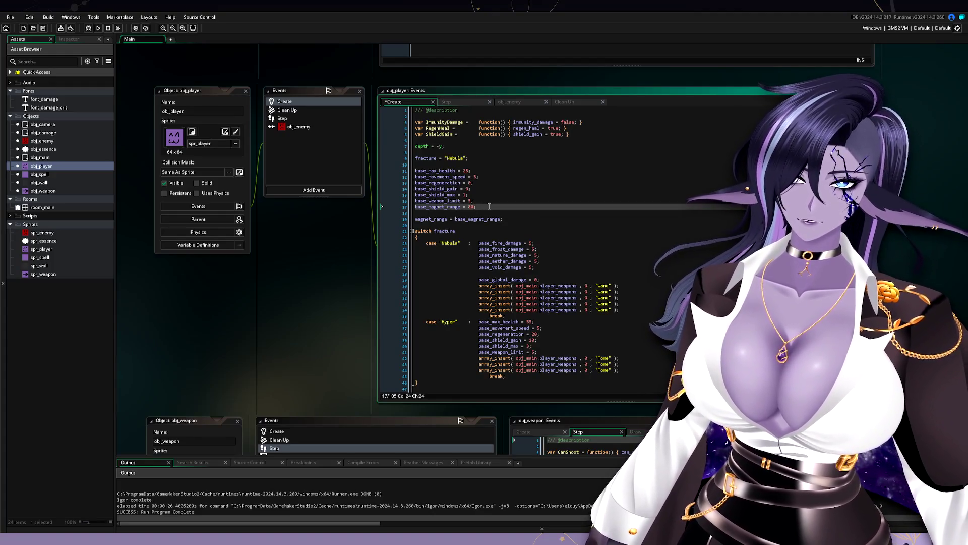
pyautogui.press('Return')
pyautogui.press('Return')
pyautogui.write('base_fire_damage = 5; \t\t\t\t\t\tbase_frost_damage = 5; \t\t\t\t\t\tbase_nature_damage = 5; \t\t\t\t\t\tbase_aether_damage = 5; \t\t\t\t\t\tbase_void_damage = 5;')
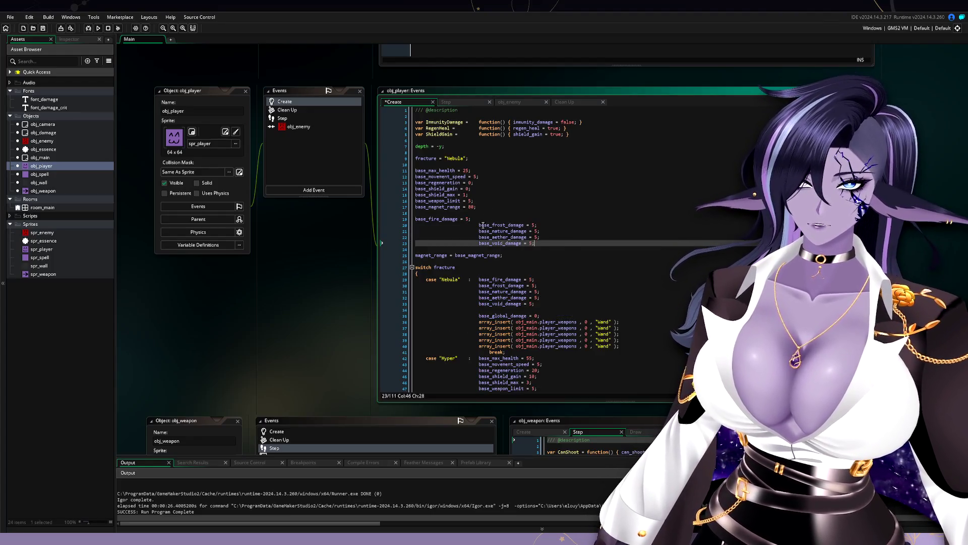
pyautogui.moveTo(535, 244); pyautogui.dragTo(482, 227)
pyautogui.hotkey('shift', 'Tab')
pyautogui.hotkey('shift', 'Tab')
pyautogui.hotkey('shift', 'Tab')
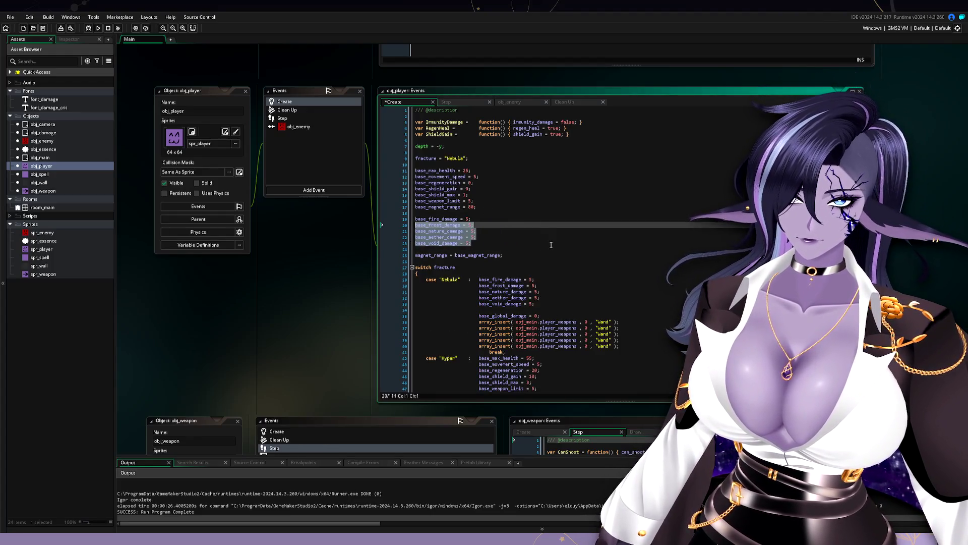
pyautogui.click(518, 243)
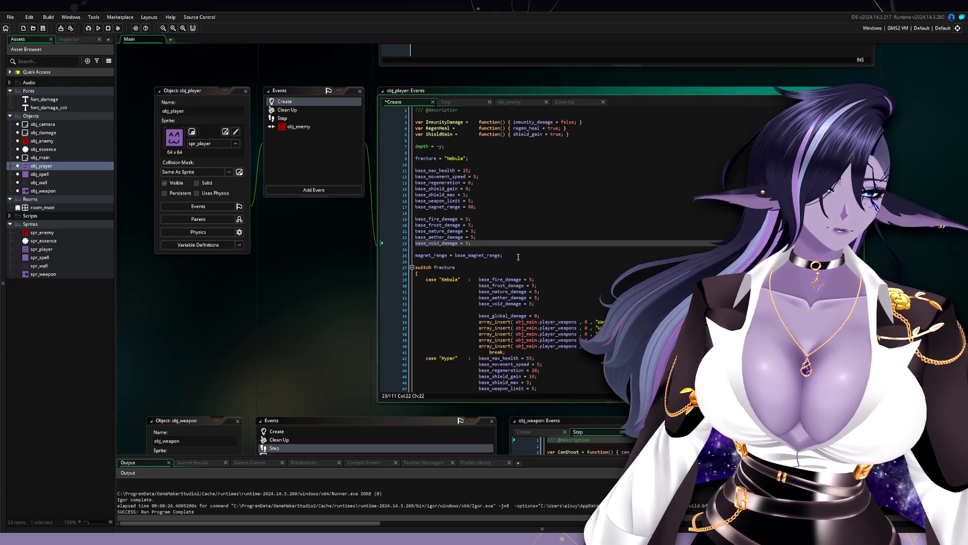
# Change the default fire, frost, nature, aether and void damage values from 5 to 0.
pyautogui.click(541, 304)
pyautogui.moveTo(540, 304); pyautogui.dragTo(478, 279)
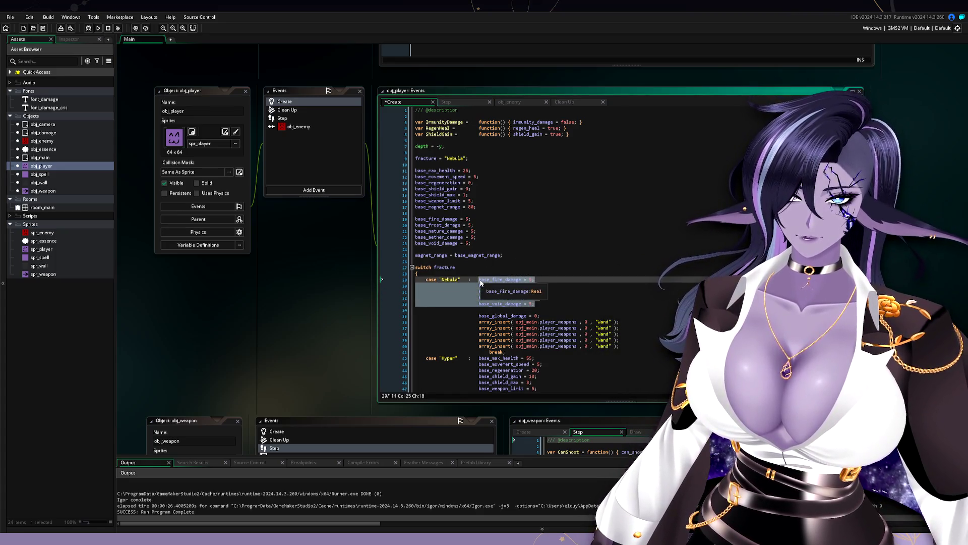
pyautogui.click(467, 244)
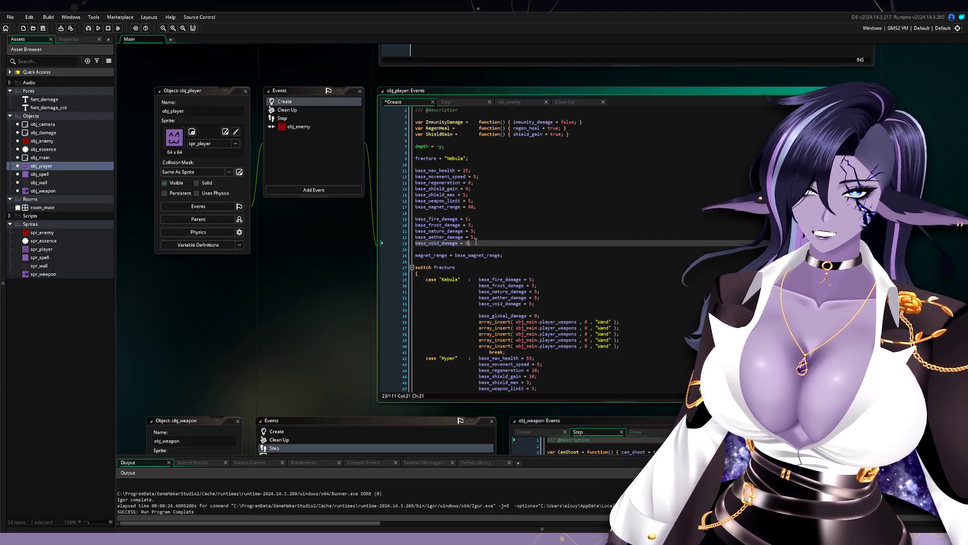
pyautogui.click(472, 238)
pyautogui.write('0')
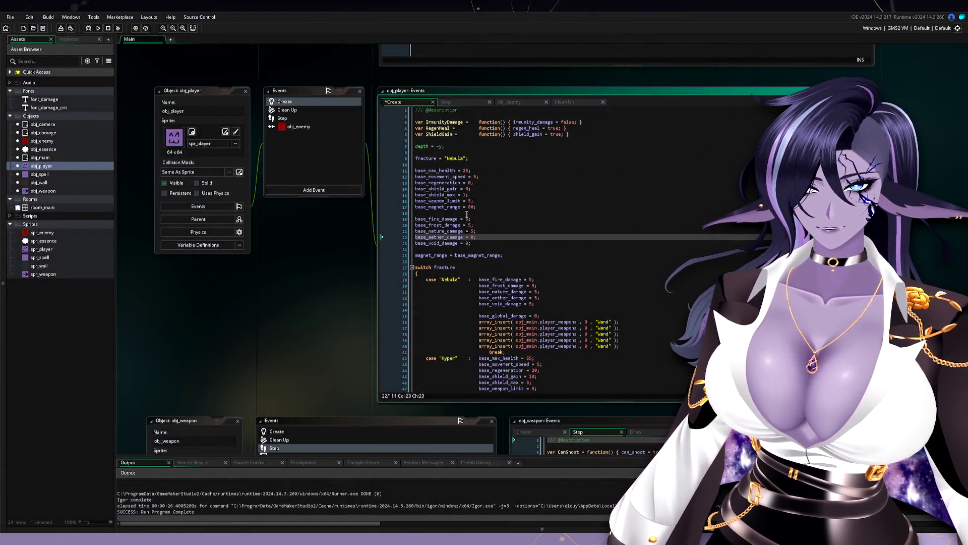
pyautogui.click(473, 231)
pyautogui.click(472, 224)
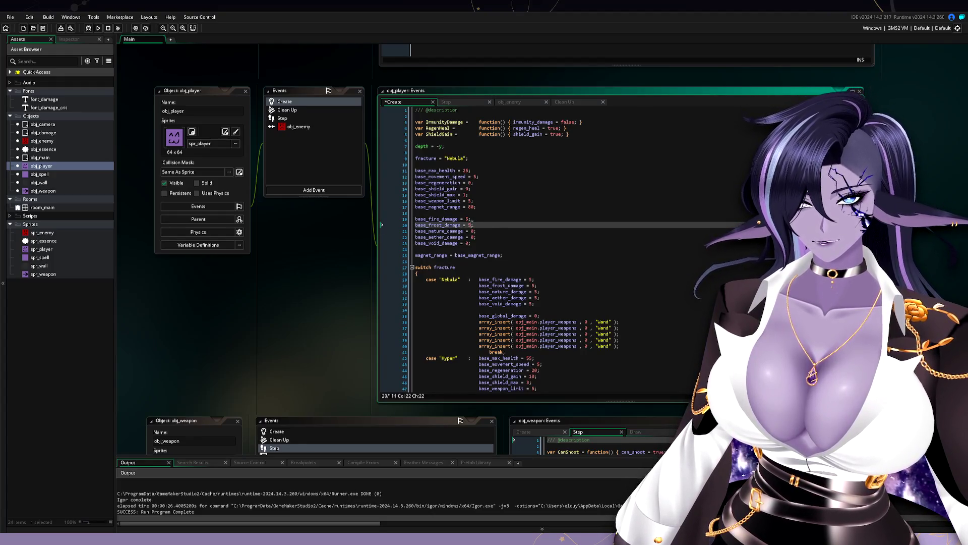
pyautogui.write('0')
pyautogui.click(465, 219)
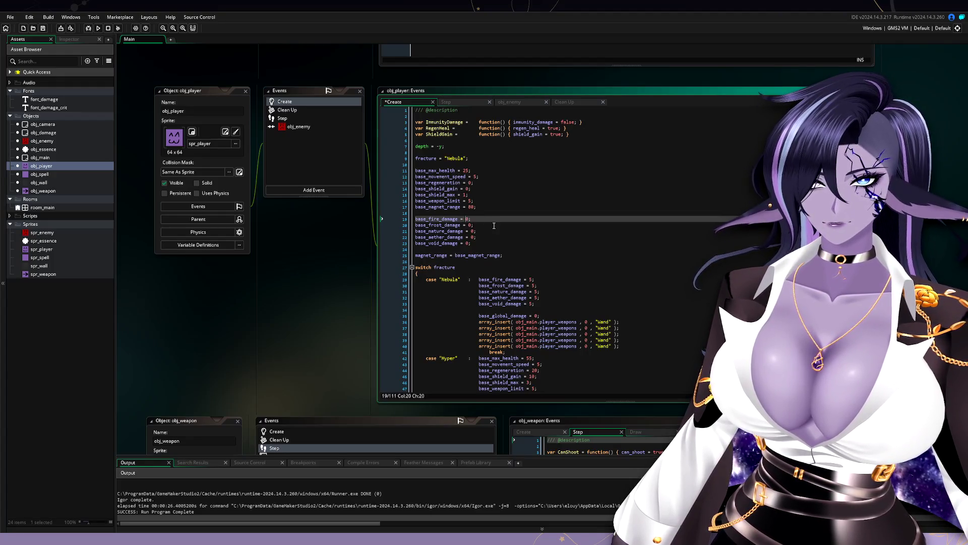
pyautogui.click(502, 247)
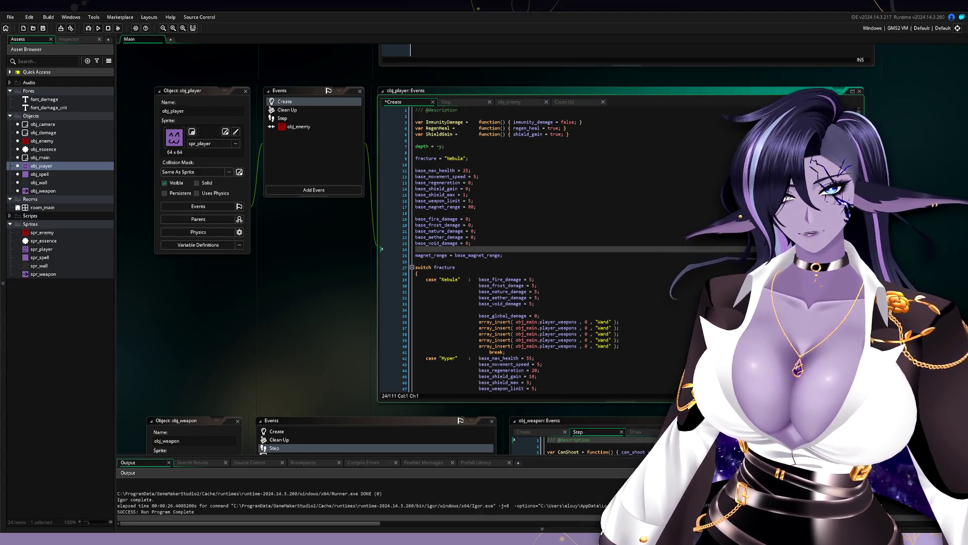
# Move base_global_damage = 0 from the Nebula case to after base_void_damage, outdented with a blank line.
pyautogui.moveTo(541, 316); pyautogui.dragTo(546, 310)
pyautogui.hotkey('ctrl', 'c')
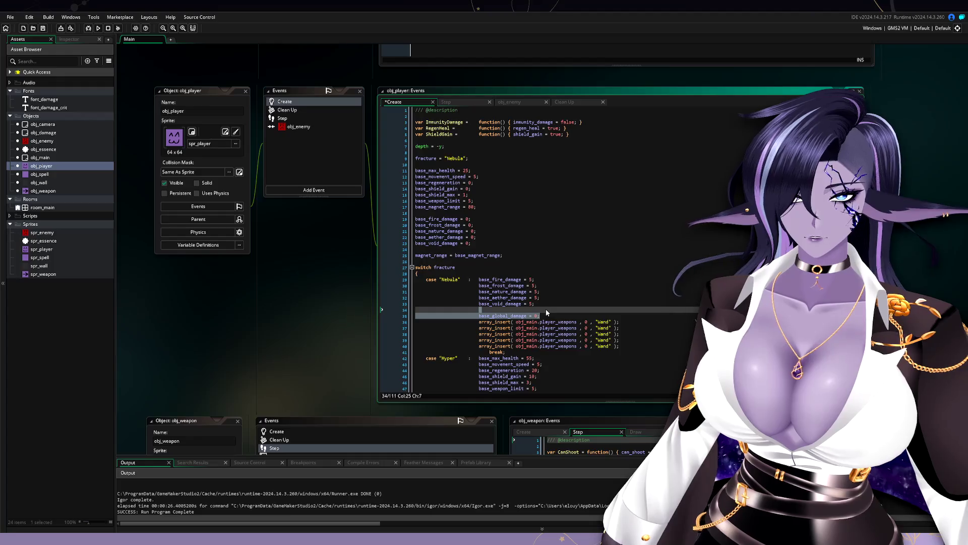
pyautogui.press('Delete')
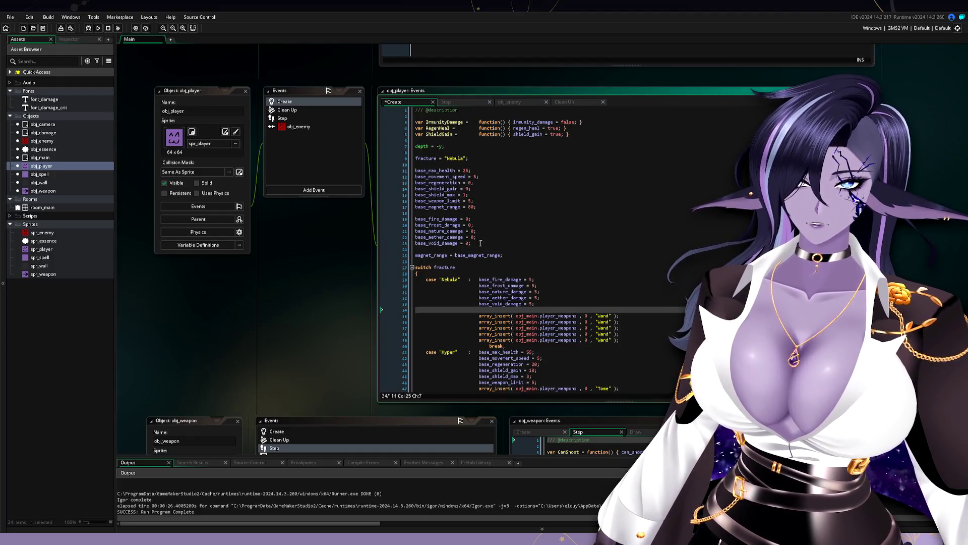
pyautogui.click(481, 243)
pyautogui.press('Return')
pyautogui.hotkey('ctrl', 'v')
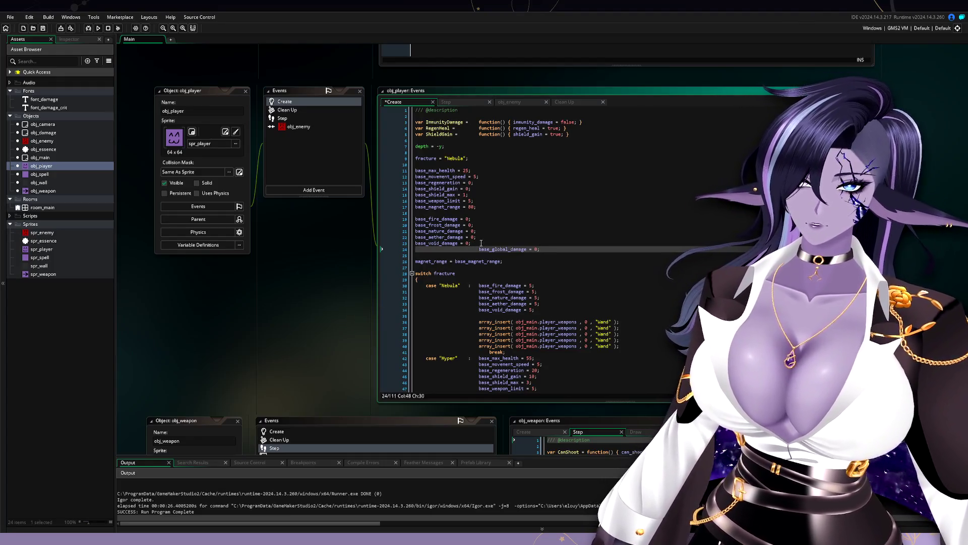
pyautogui.click(480, 249)
pyautogui.press('BackSpace')
pyautogui.press('BackSpace')
pyautogui.press('BackSpace')
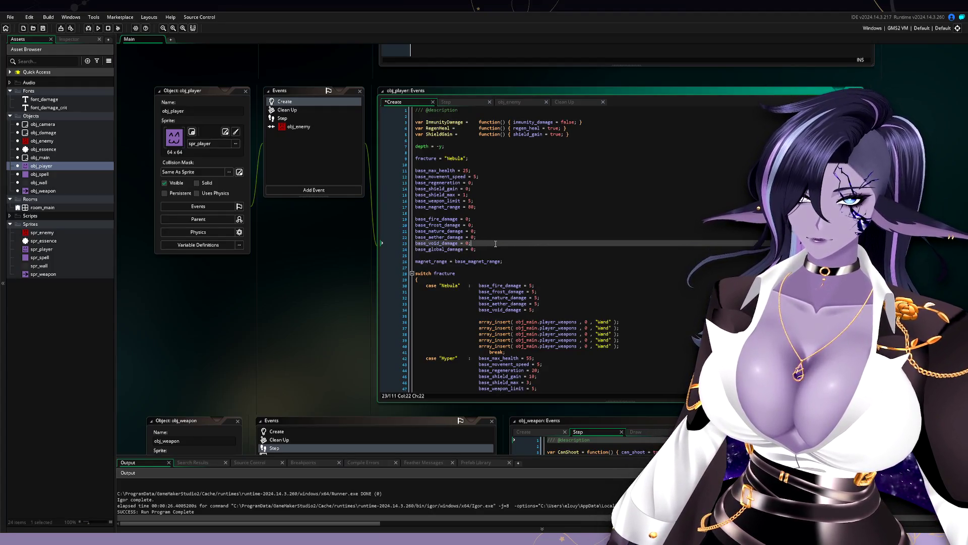
pyautogui.press('Return')
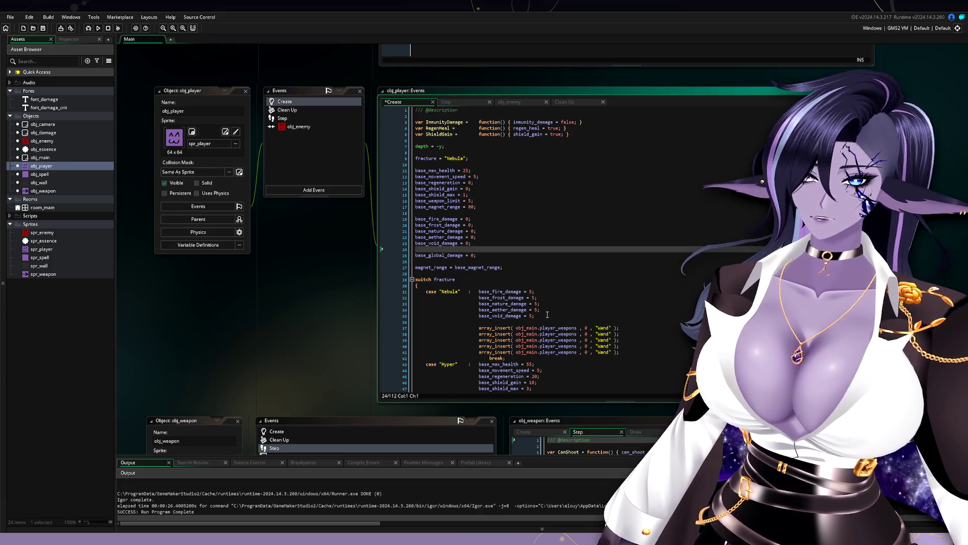
pyautogui.scroll(-3, 547, 315)
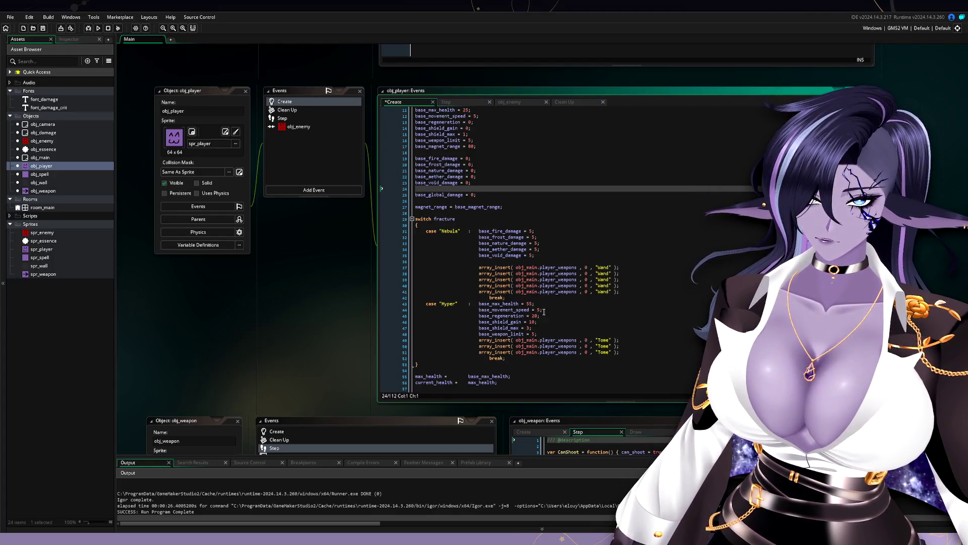
# Delete the base_movement_speed = 5 line from the Hyper case.
pyautogui.moveTo(550, 309); pyautogui.dragTo(551, 306)
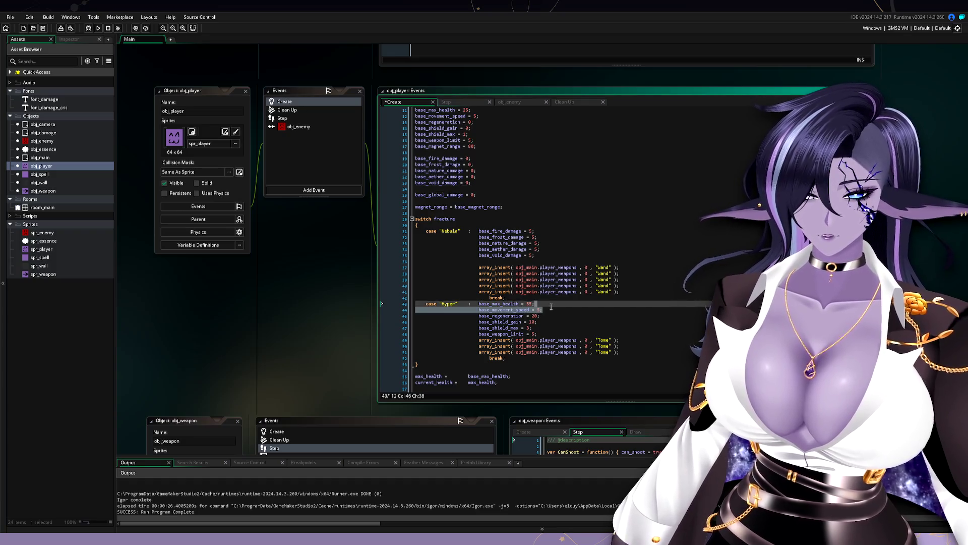
pyautogui.press('BackSpace')
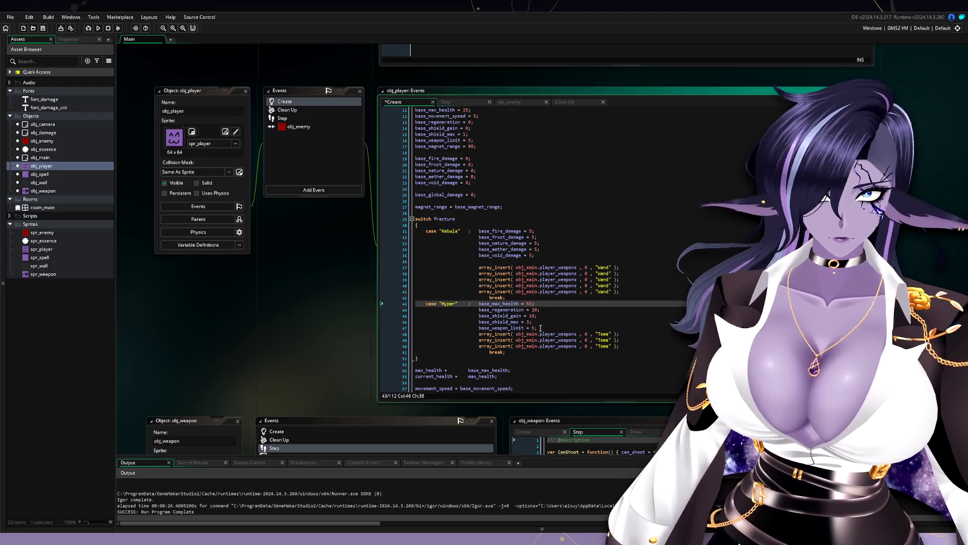
pyautogui.moveTo(540, 328); pyautogui.dragTo(544, 324)
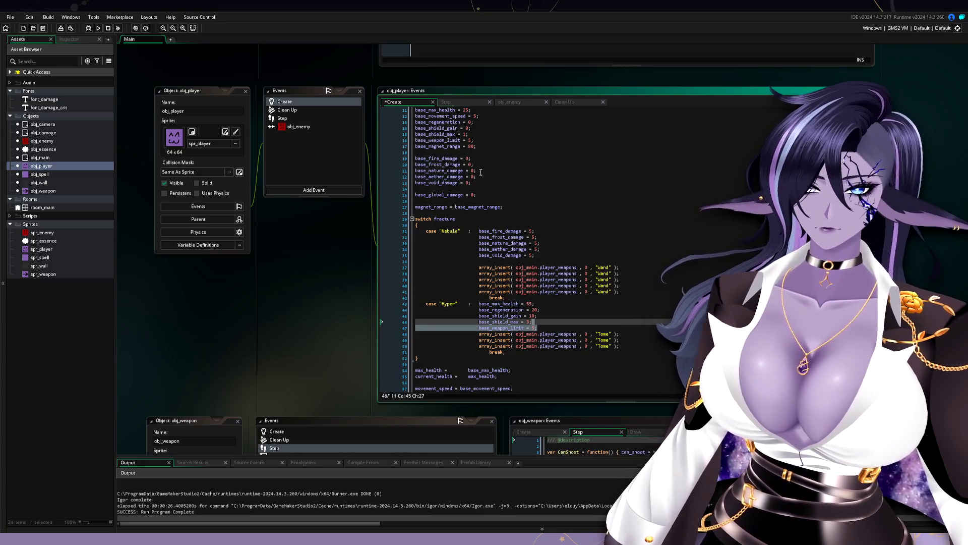
pyautogui.click(553, 255)
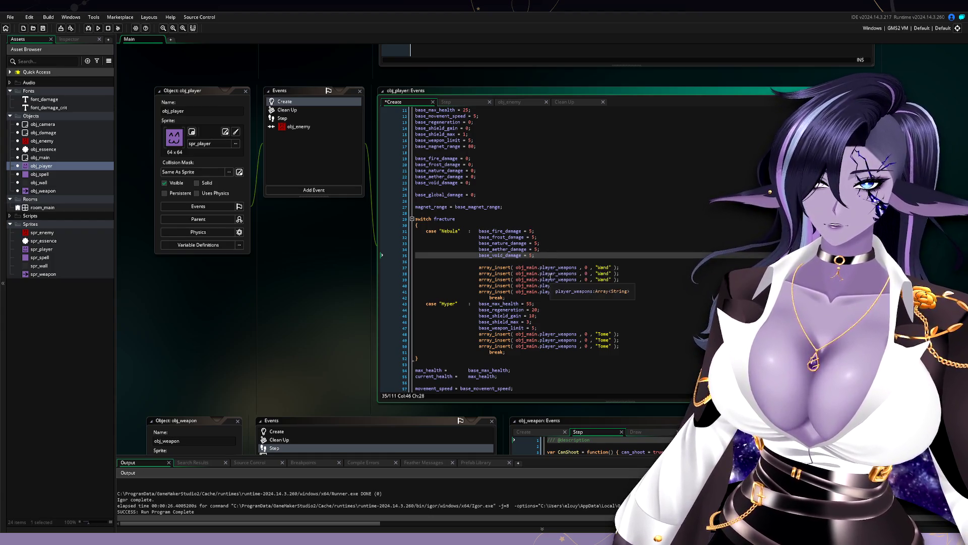
pyautogui.scroll(-1, 549, 298)
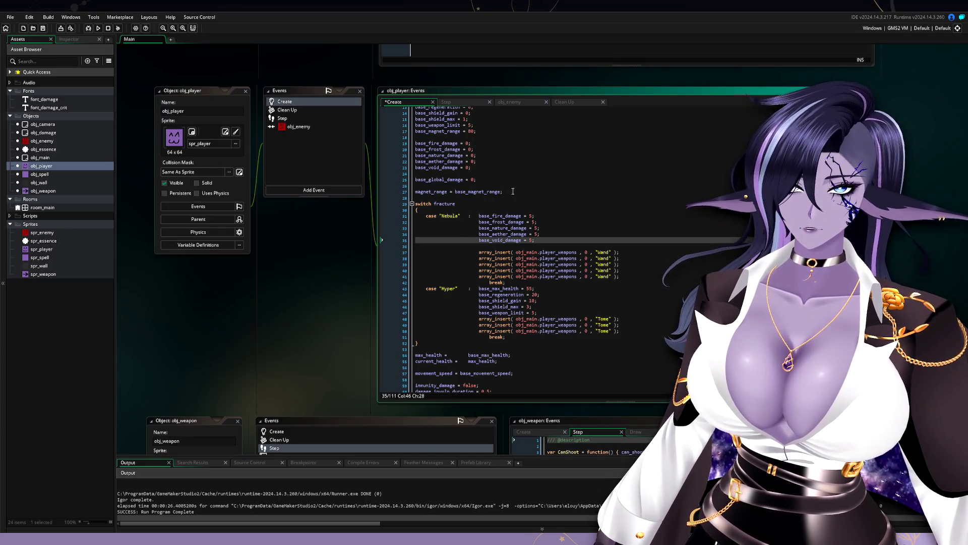
# Move the magnet_range line below current_health, placing it after movement_speed.
pyautogui.moveTo(510, 192); pyautogui.dragTo(513, 185)
pyautogui.press('BackSpace')
pyautogui.press('BackSpace')
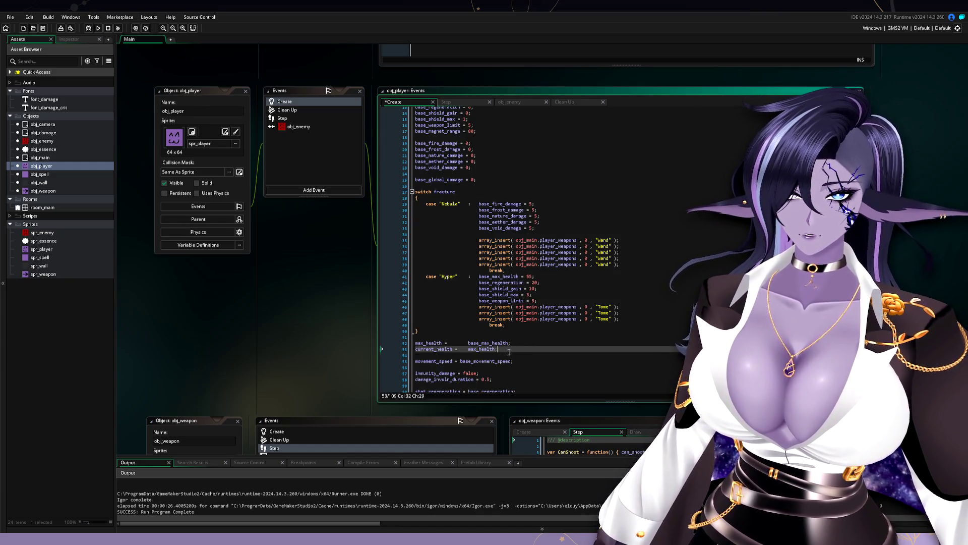
pyautogui.click(514, 356)
pyautogui.write('magnet_range = base_magnet_range;')
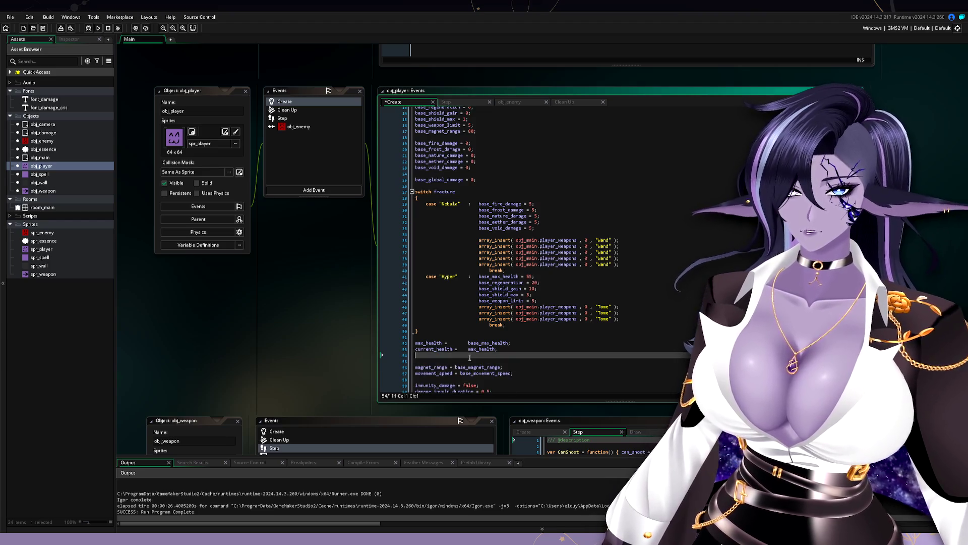
pyautogui.click(469, 361)
pyautogui.press('Delete')
pyautogui.moveTo(513, 367); pyautogui.dragTo(519, 361)
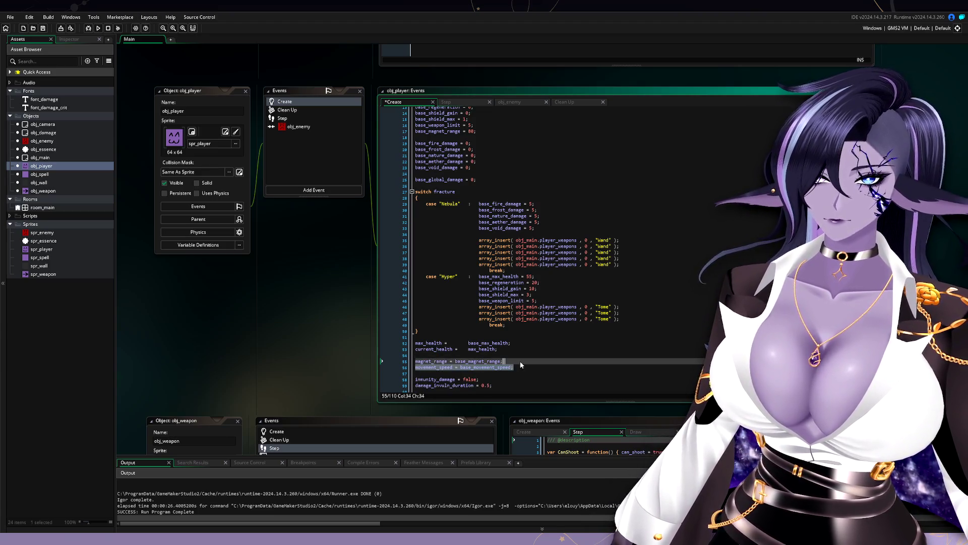
pyautogui.hotkey('ctrl', 'x')
pyautogui.click(475, 355)
pyautogui.hotkey('ctrl', 'v')
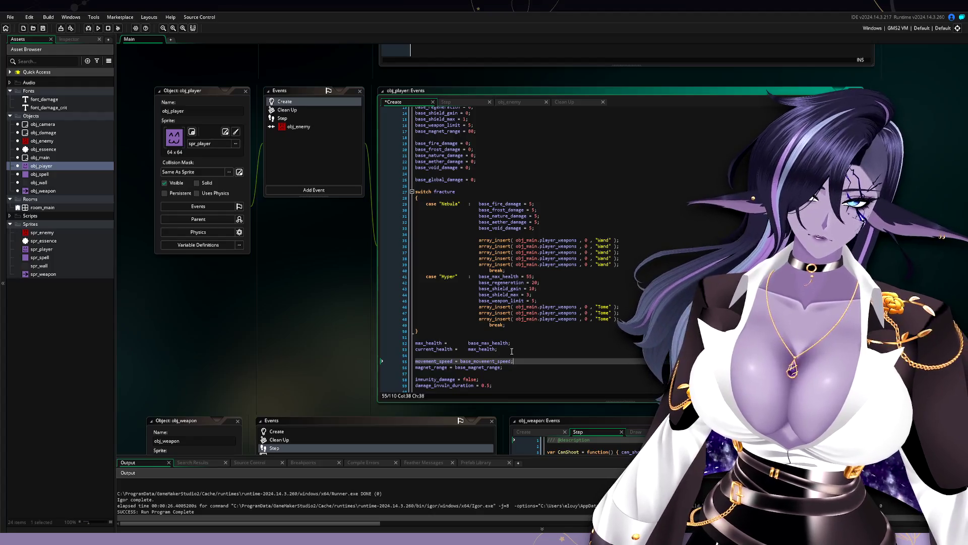
pyautogui.scroll(3, 535, 224)
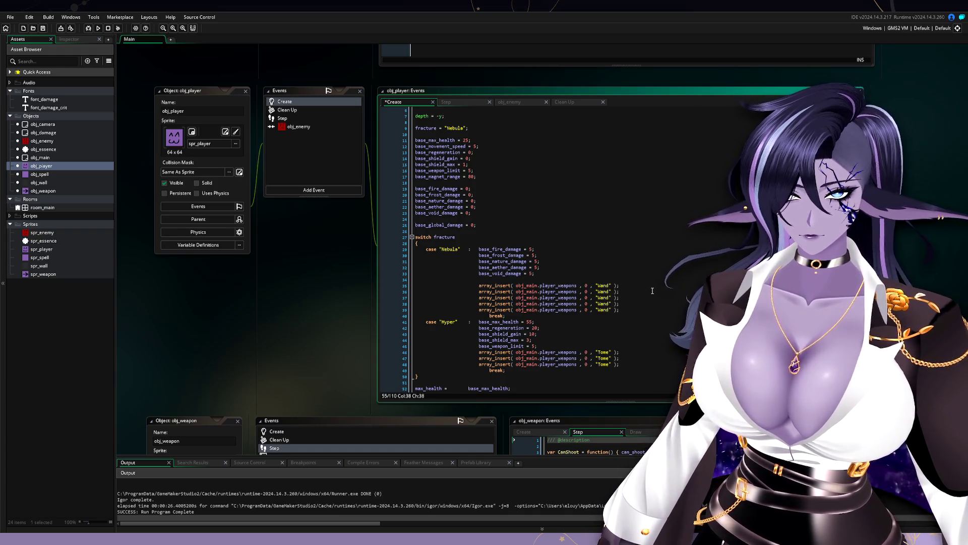
# Rename case Hyper to Syzygy, set weapon limit 2, and remove its health, regeneration and shield lines.
pyautogui.doubleClick(455, 321)
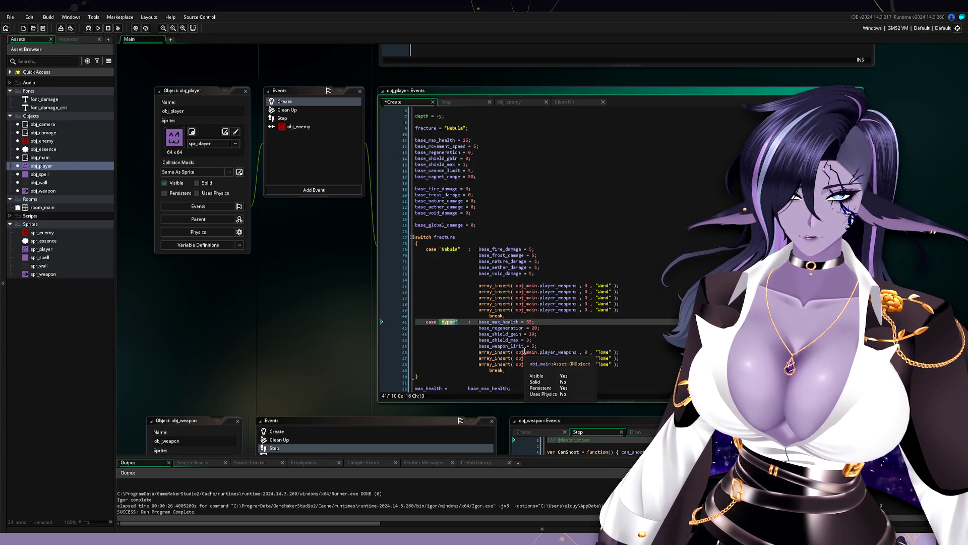
pyautogui.write('Syzy')
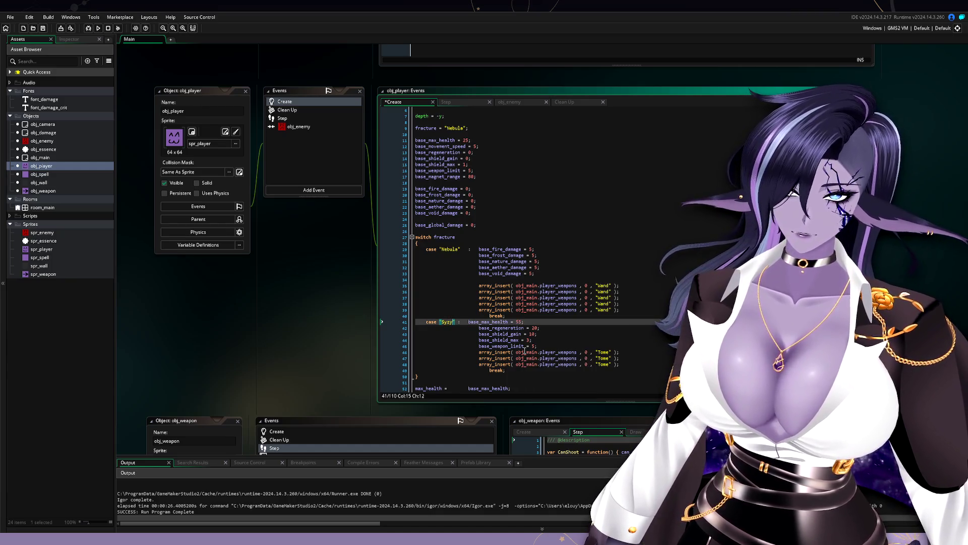
pyautogui.write('gy')
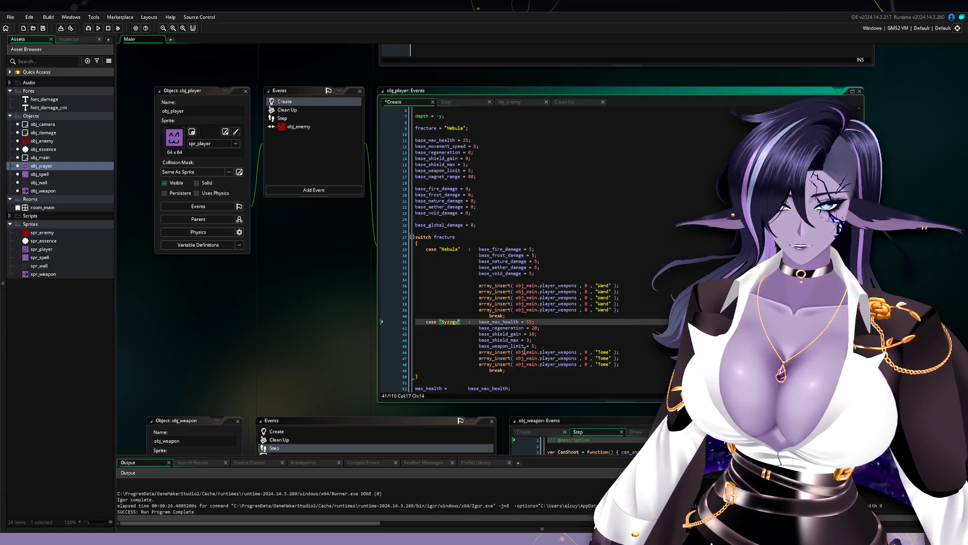
pyautogui.moveTo(540, 321); pyautogui.dragTo(478, 321)
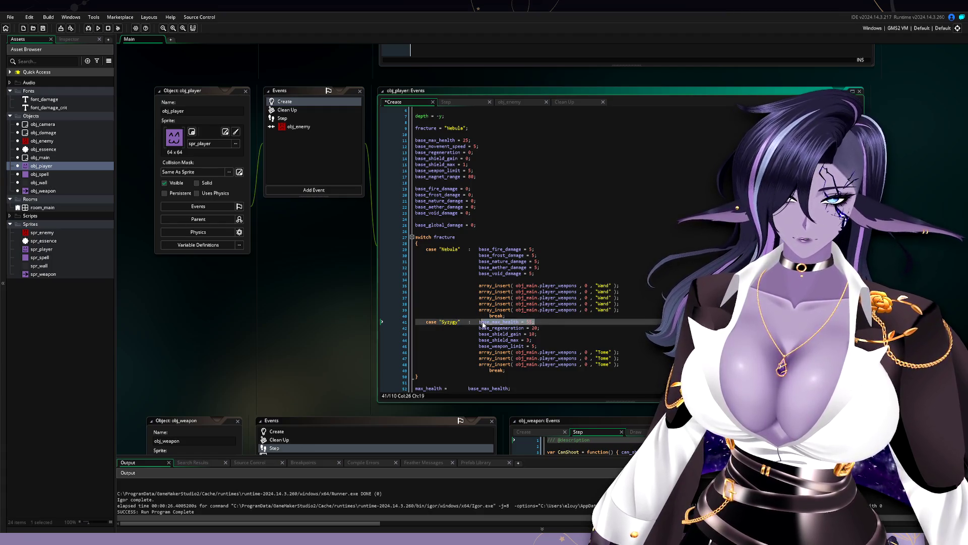
pyautogui.click(532, 346)
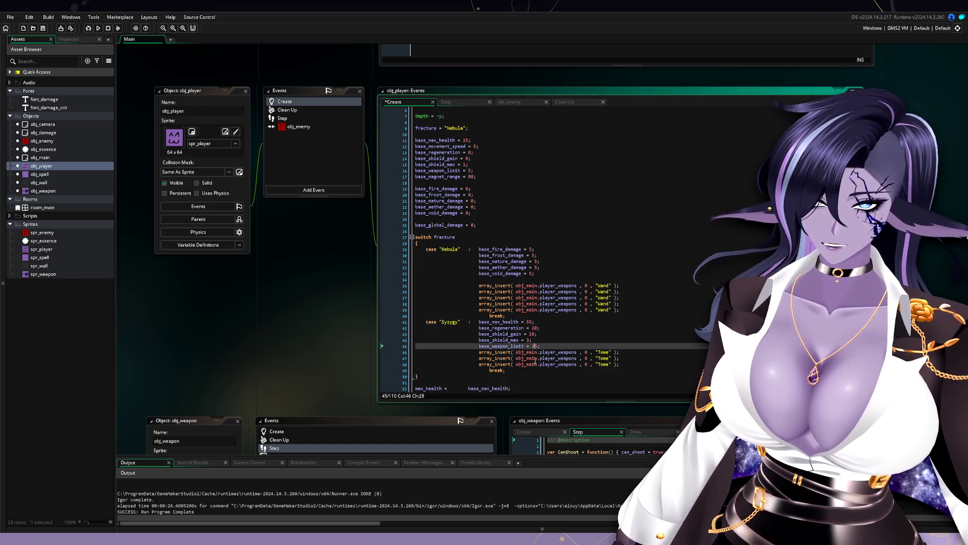
pyautogui.press('Delete')
pyautogui.moveTo(545, 341); pyautogui.dragTo(480, 324)
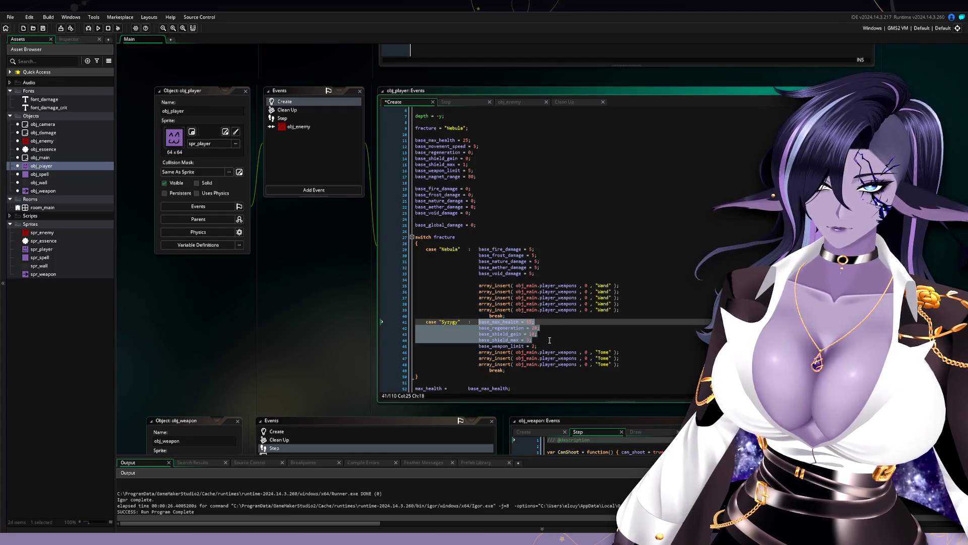
pyautogui.press('Delete')
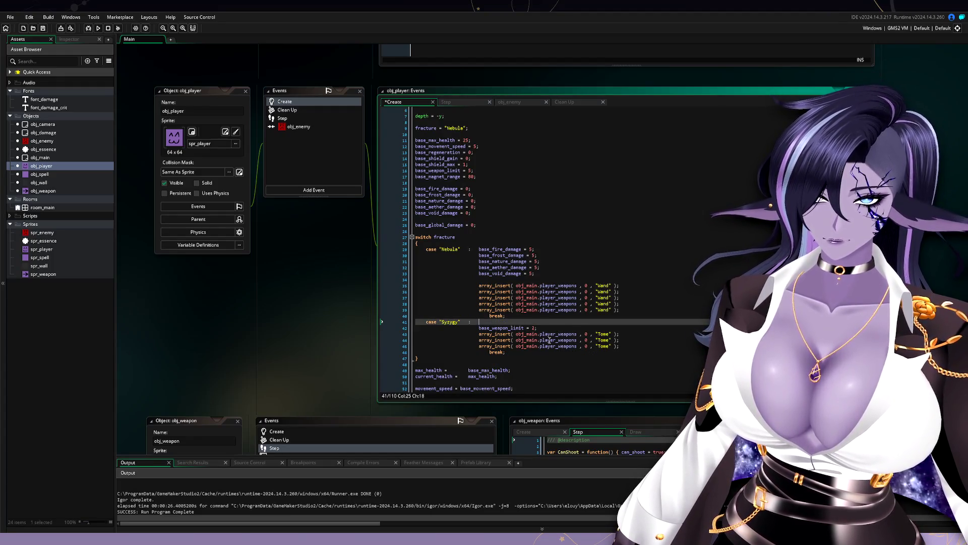
pyautogui.press('Delete')
pyautogui.press('Delete')
pyautogui.press('Delete')
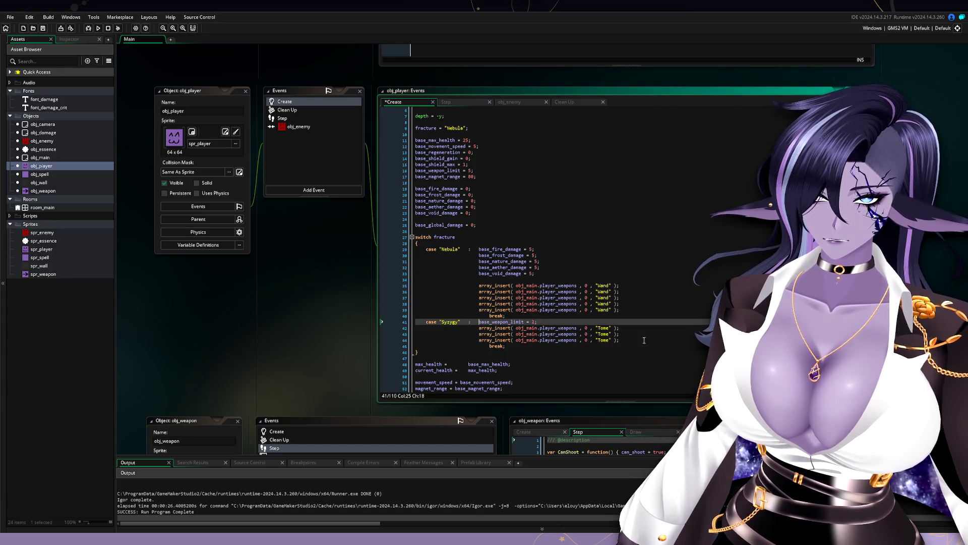
# Reduce the Syzygy weapons to one Wand and one Tome.
pyautogui.click(631, 333)
pyautogui.moveTo(631, 334); pyautogui.dragTo(626, 333)
pyautogui.click(625, 342)
pyautogui.press('BackSpace')
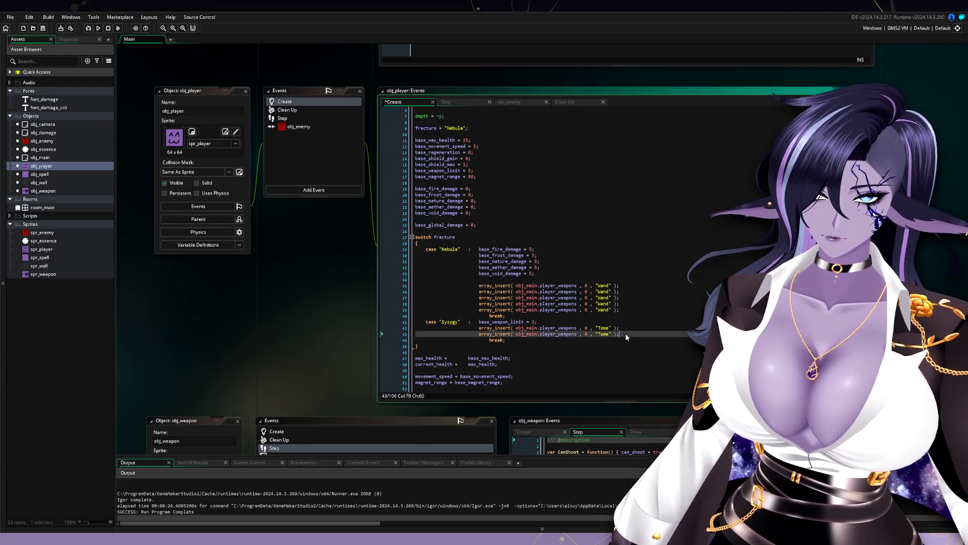
pyautogui.doubleClick(603, 285)
pyautogui.hotkey('ctrl', 'c')
pyautogui.doubleClick(603, 328)
pyautogui.hotkey('ctrl', 'v')
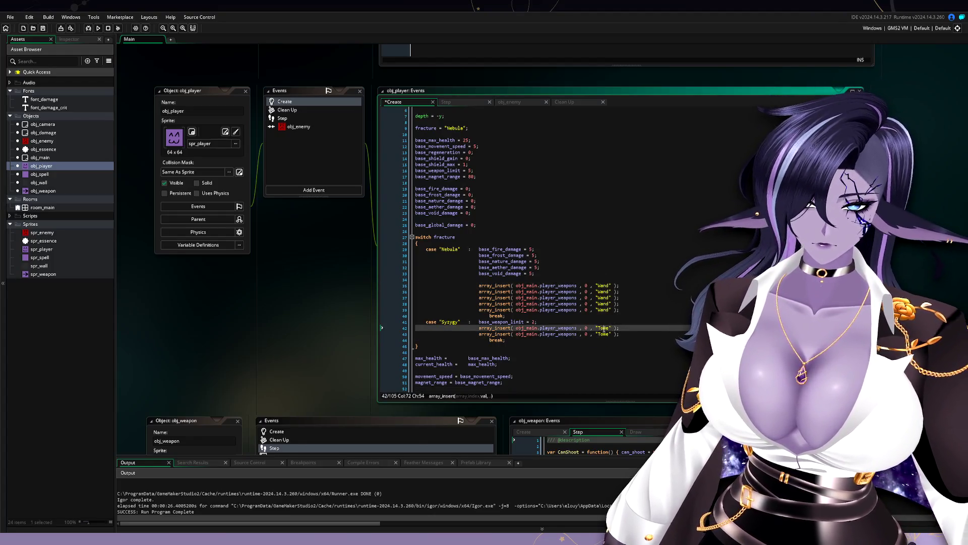
pyautogui.click(636, 335)
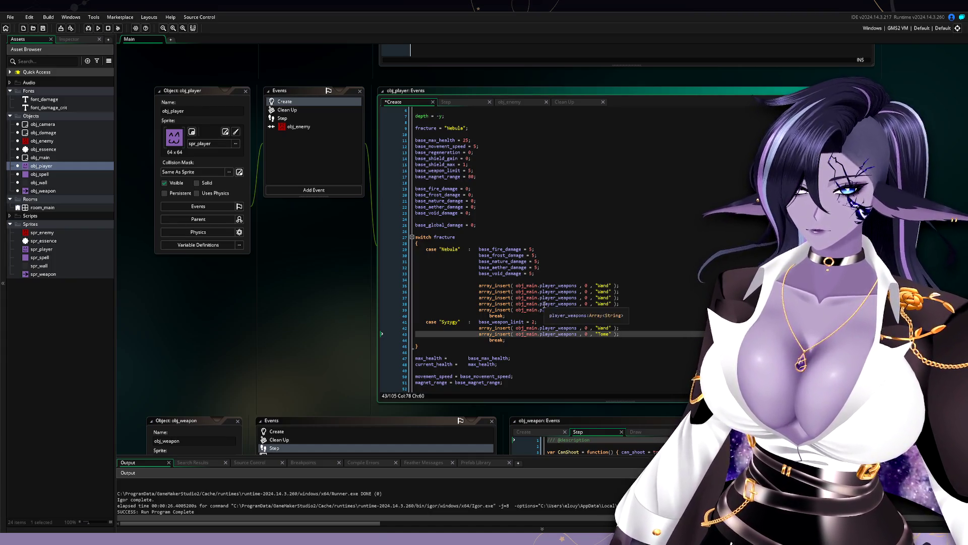
# Set fracture to "Syzygy" and run the game to playtest it.
pyautogui.scroll(-2, 548, 328)
pyautogui.scroll(-2, 547, 328)
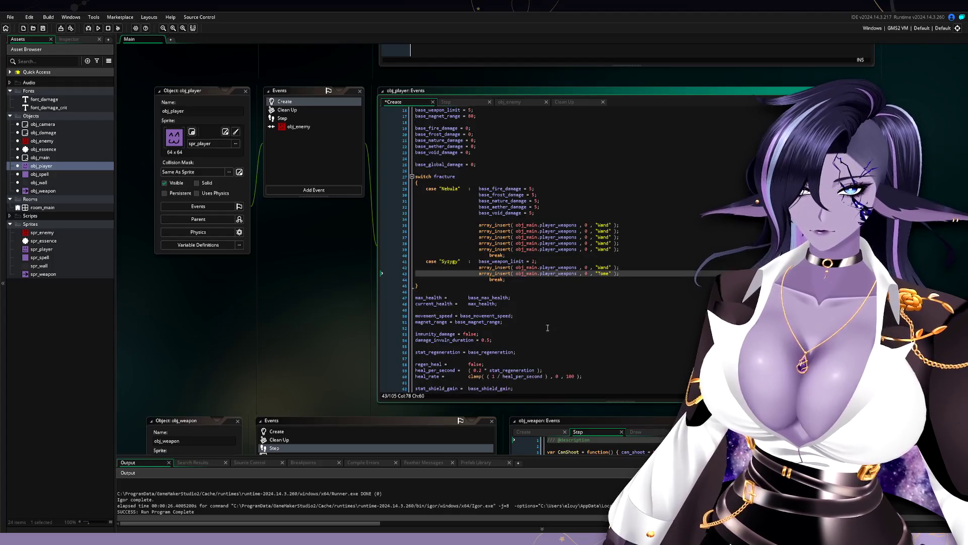
pyautogui.click(452, 263)
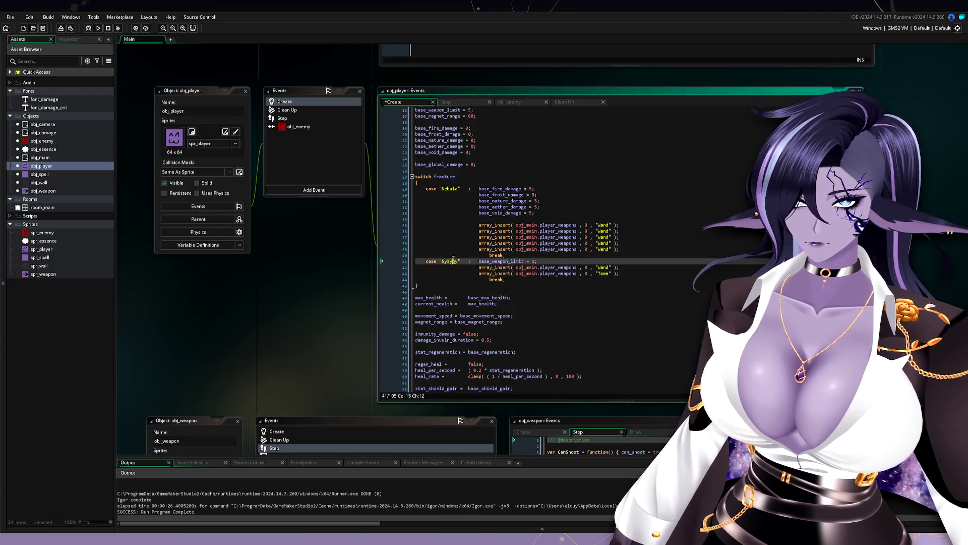
pyautogui.scroll(5, 454, 227)
pyautogui.click(456, 158)
pyautogui.doubleClick(456, 159)
pyautogui.write('Syzygy')
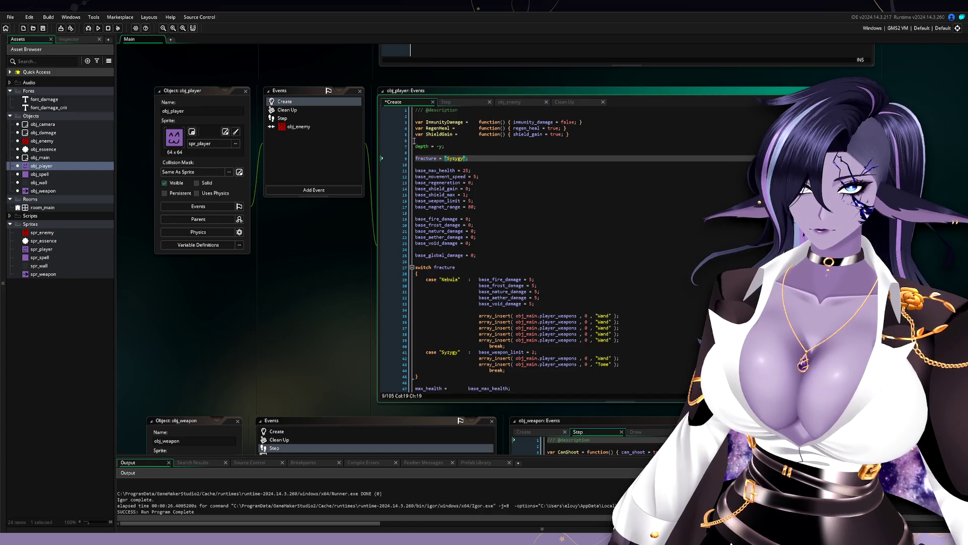
pyautogui.click(98, 28)
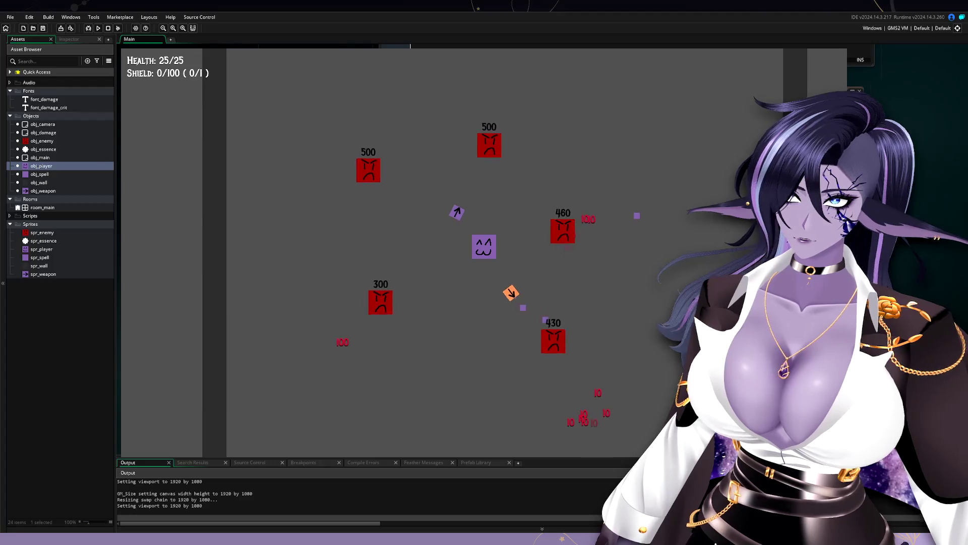
# Playtest the Syzygy build, steering the player among the enemies with WASD, then quit with Escape.
pyautogui.press('d')
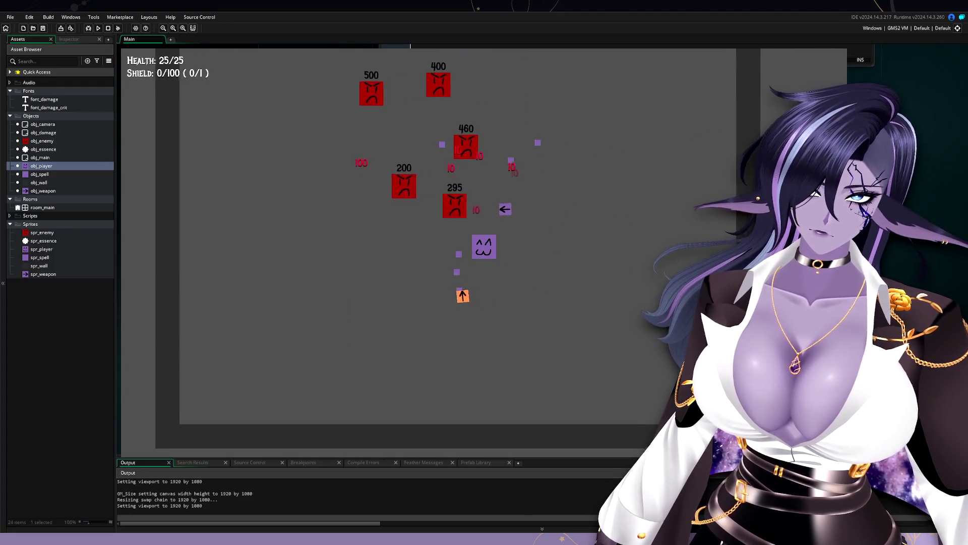
pyautogui.press('w')
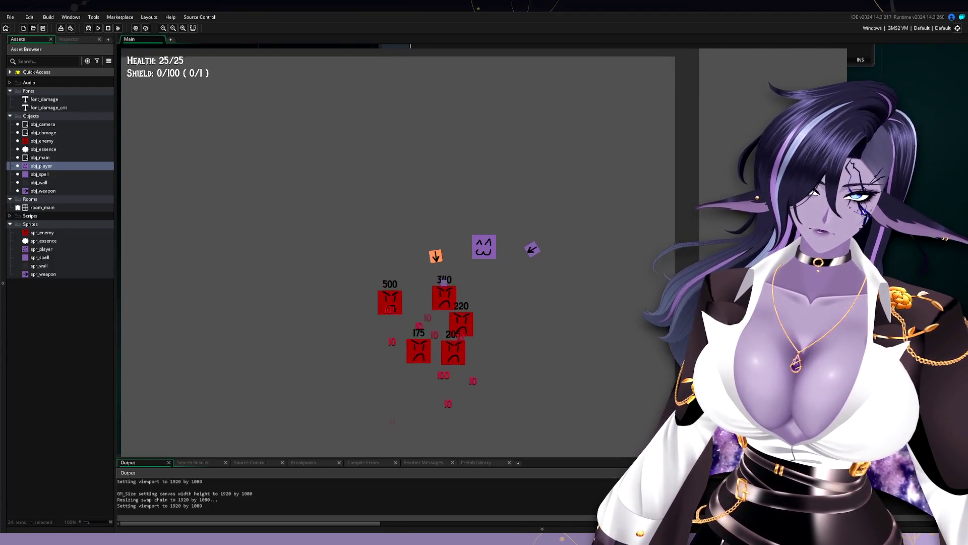
pyautogui.press('a')
pyautogui.press('s')
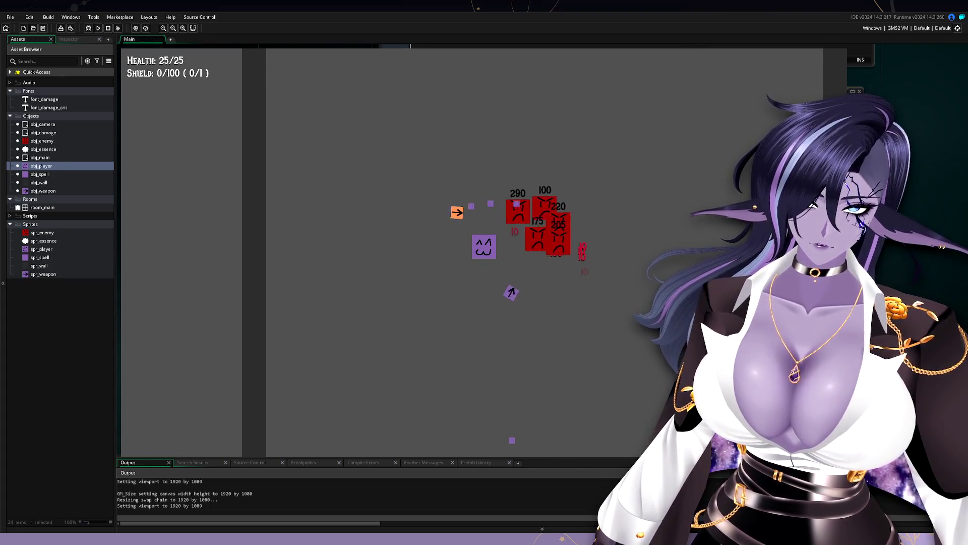
pyautogui.press('d')
pyautogui.press('w')
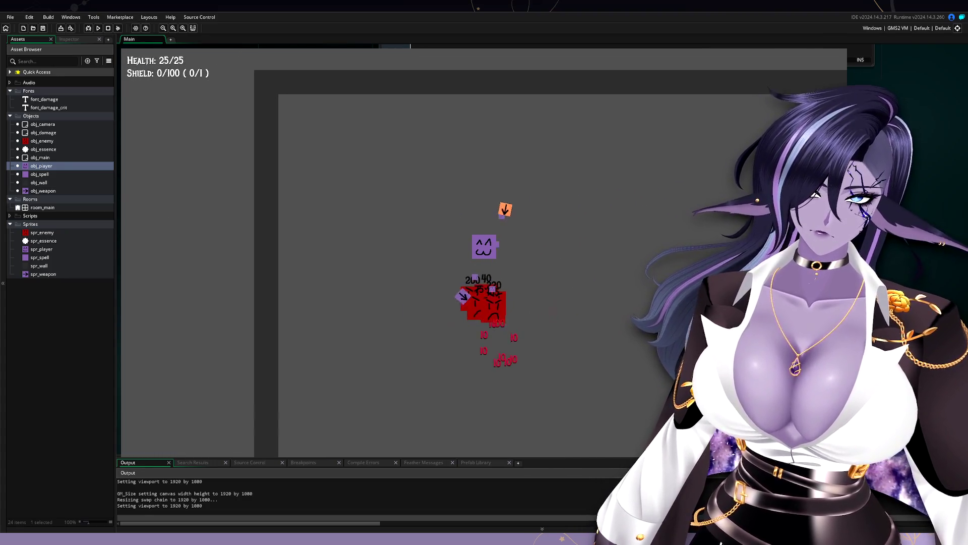
pyautogui.press('s')
pyautogui.press('d')
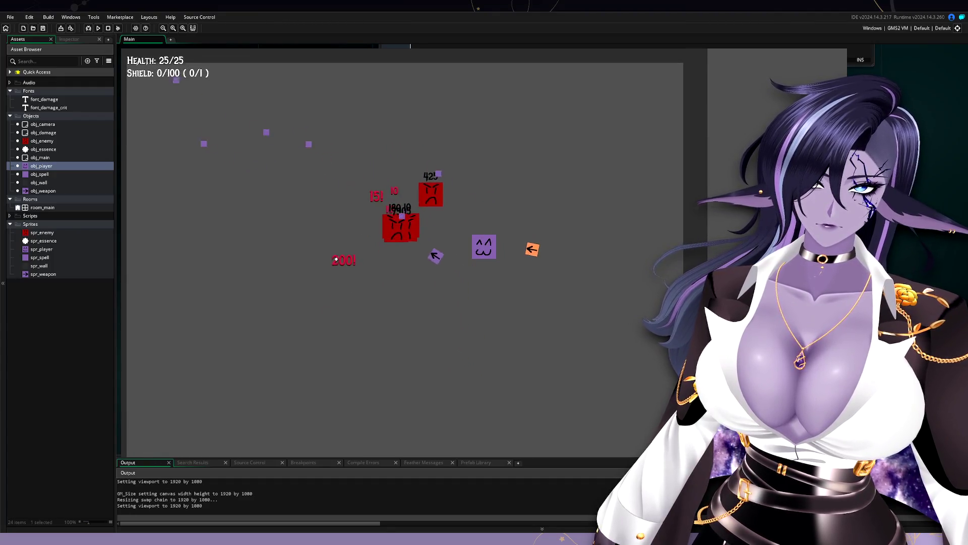
pyautogui.press('a')
pyautogui.press('w')
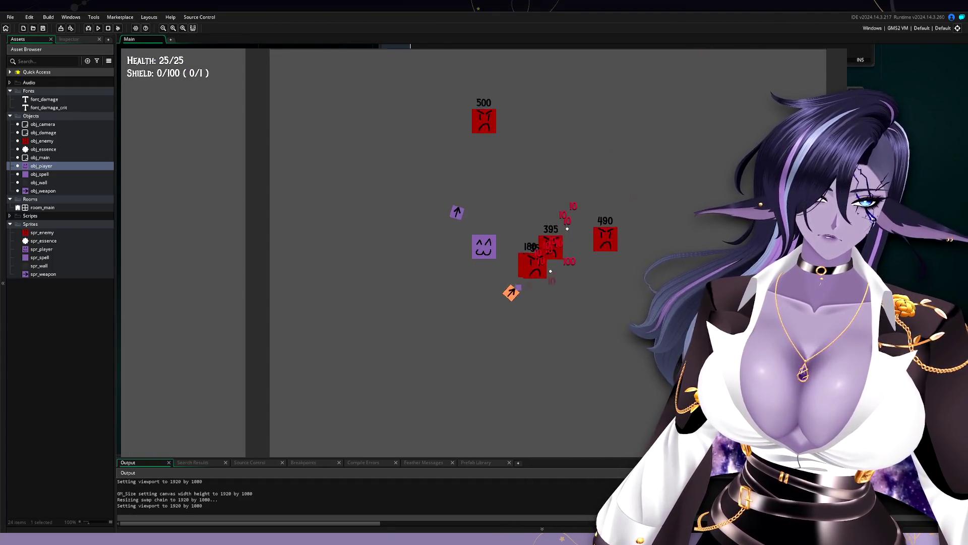
pyautogui.press('d')
pyautogui.press('s')
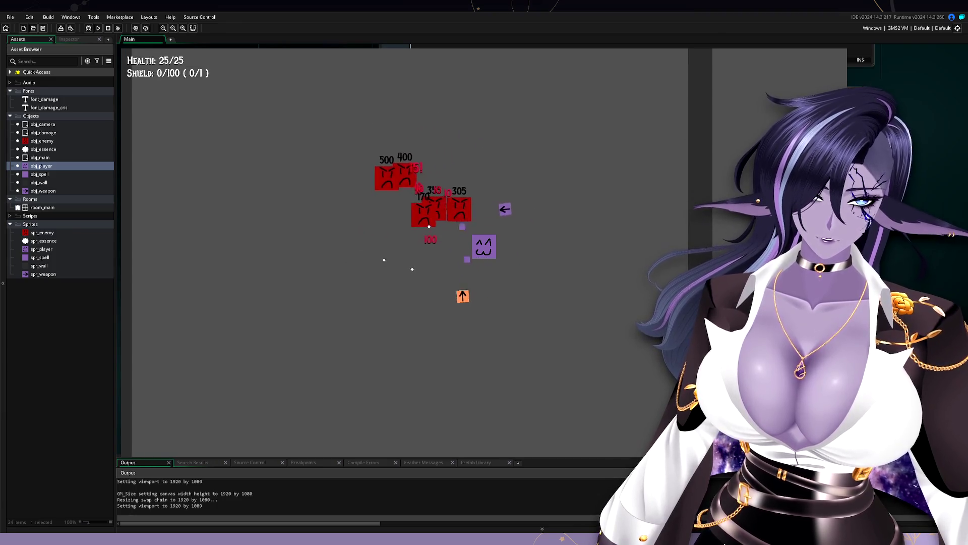
pyautogui.press('a')
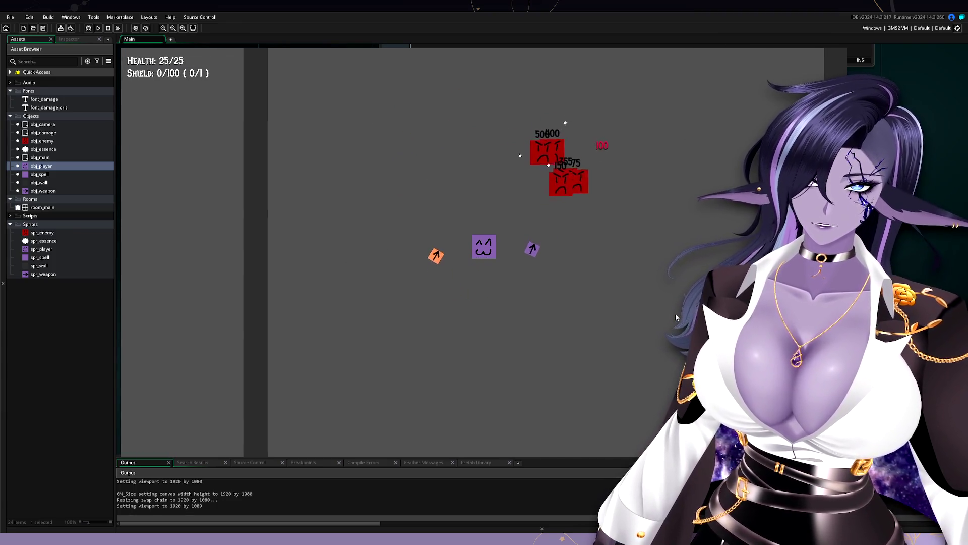
pyautogui.press('d')
pyautogui.press('s')
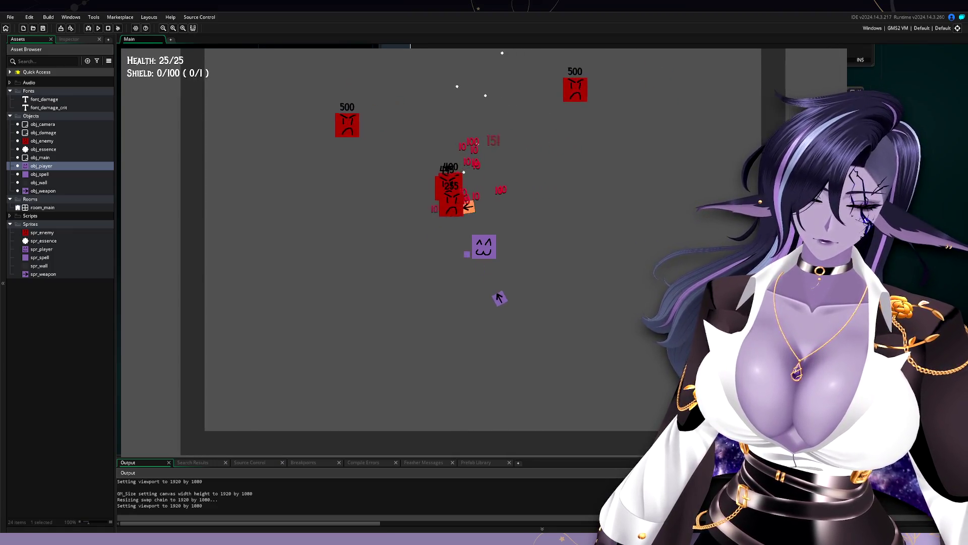
pyautogui.press('d')
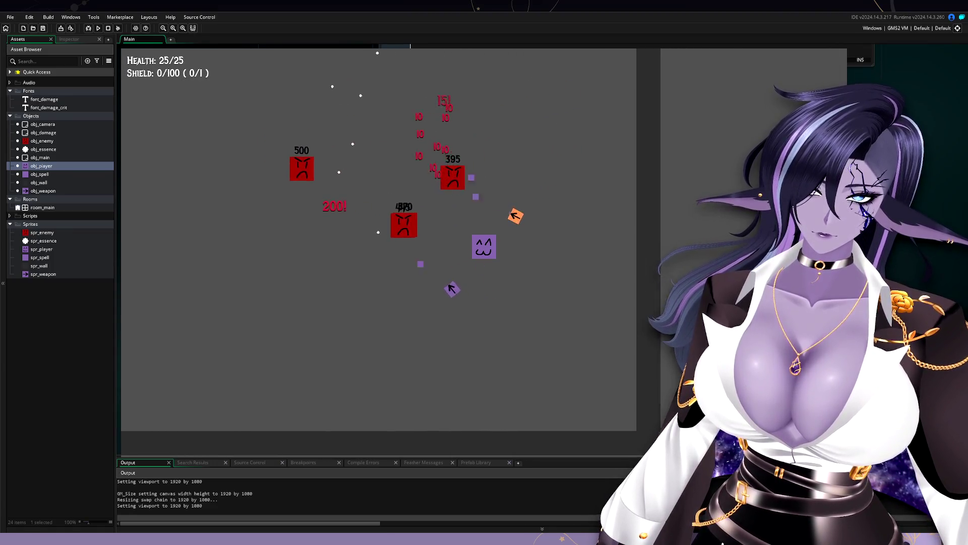
pyautogui.press('a')
pyautogui.press('s')
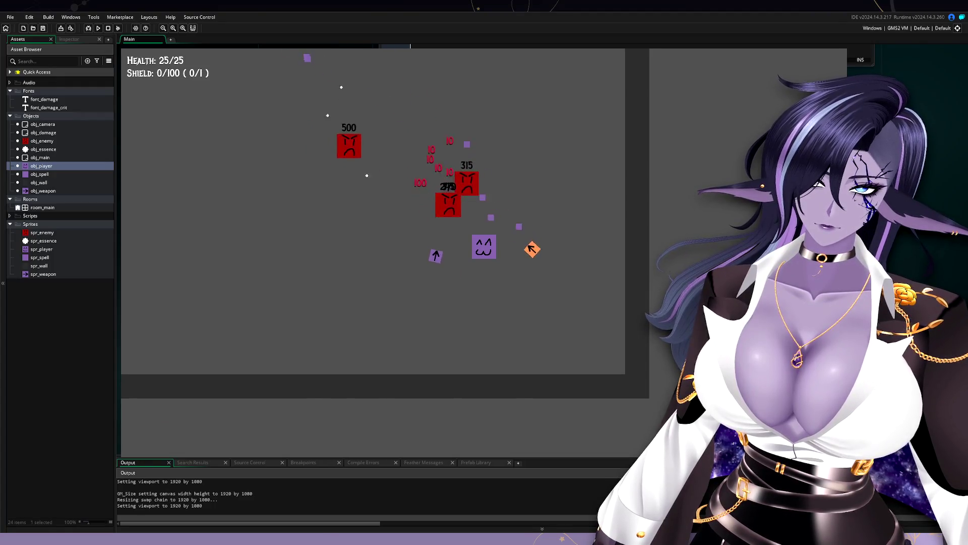
pyautogui.press('a')
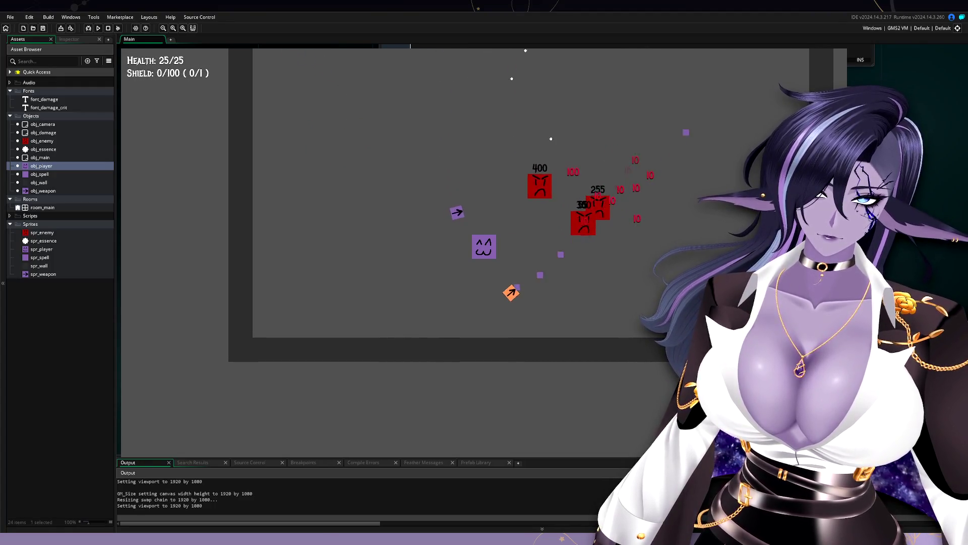
pyautogui.press('a')
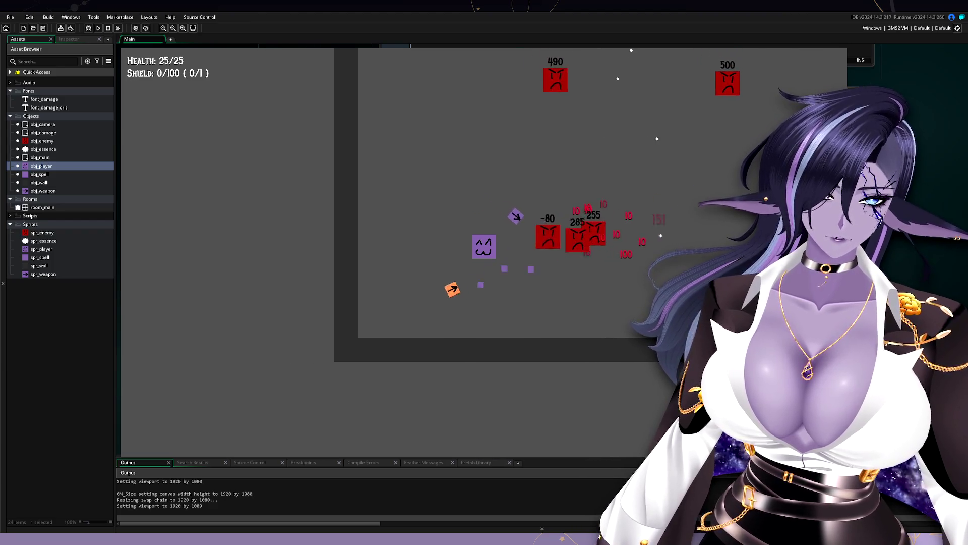
pyautogui.press('s')
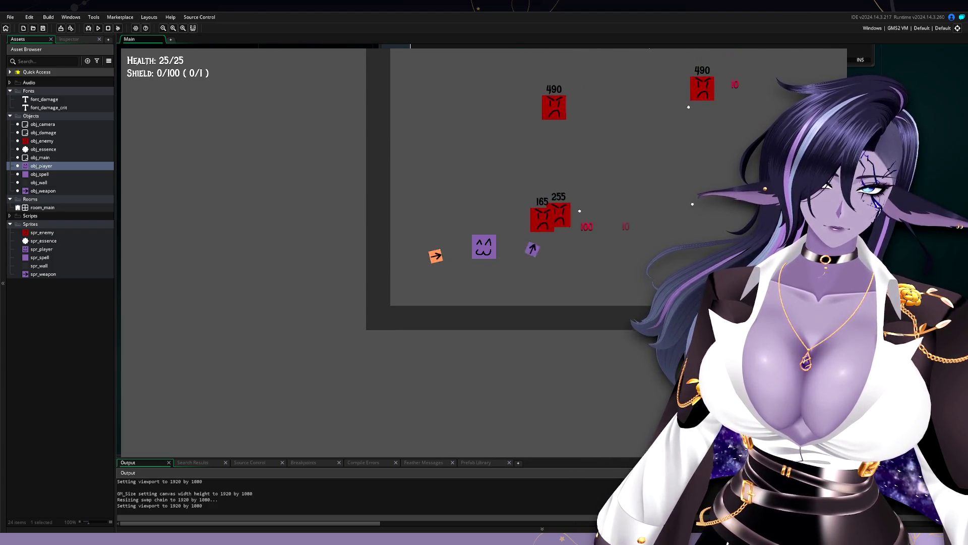
pyautogui.press('d')
pyautogui.press('d')
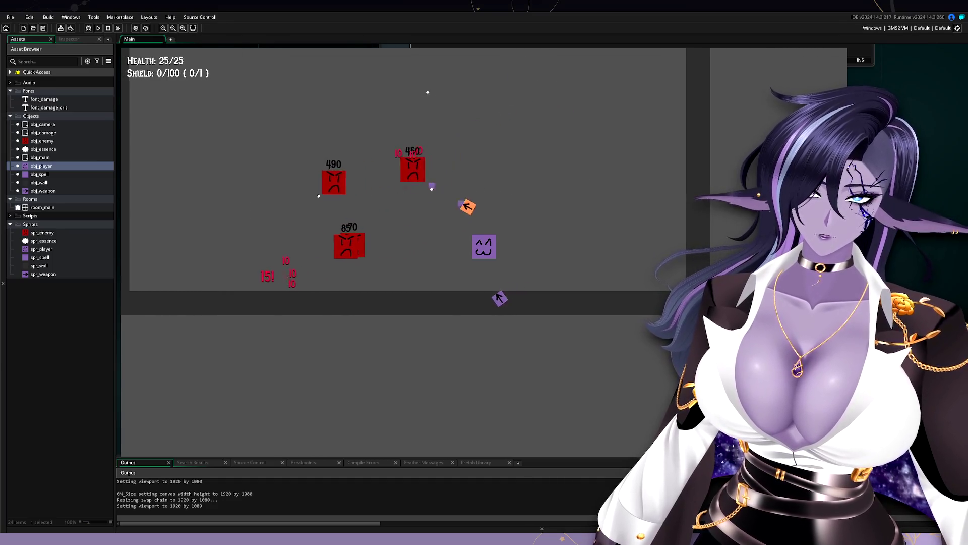
pyautogui.press('d')
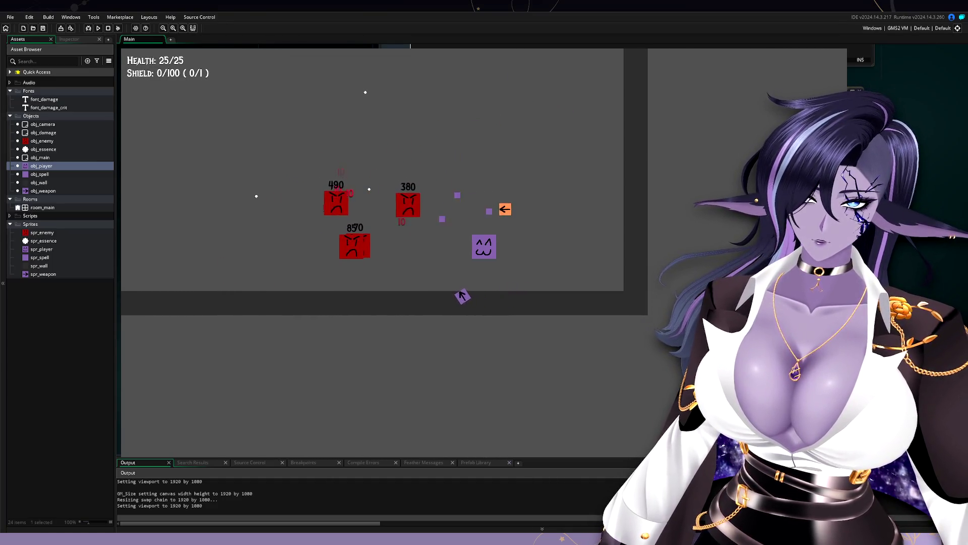
pyautogui.press('d')
pyautogui.press('w')
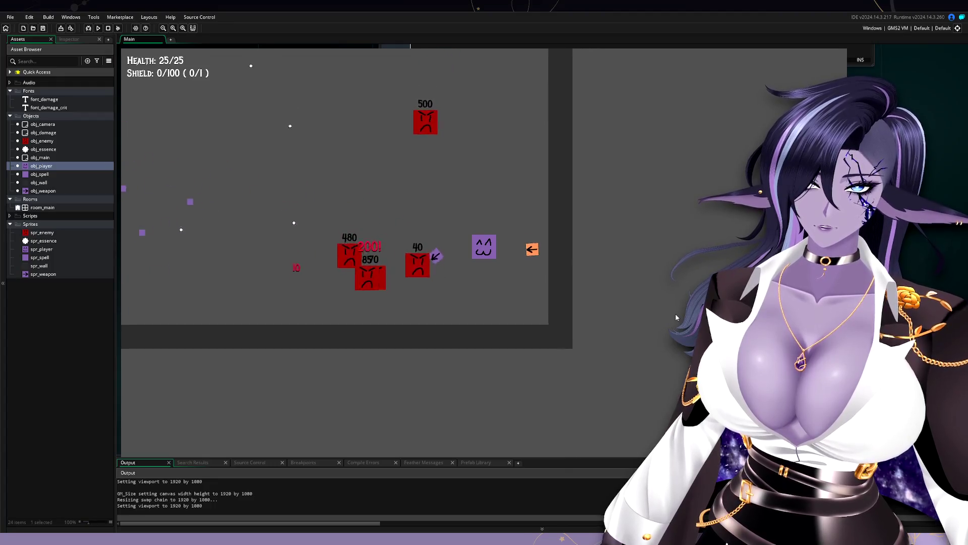
pyautogui.press('w')
pyautogui.press('d')
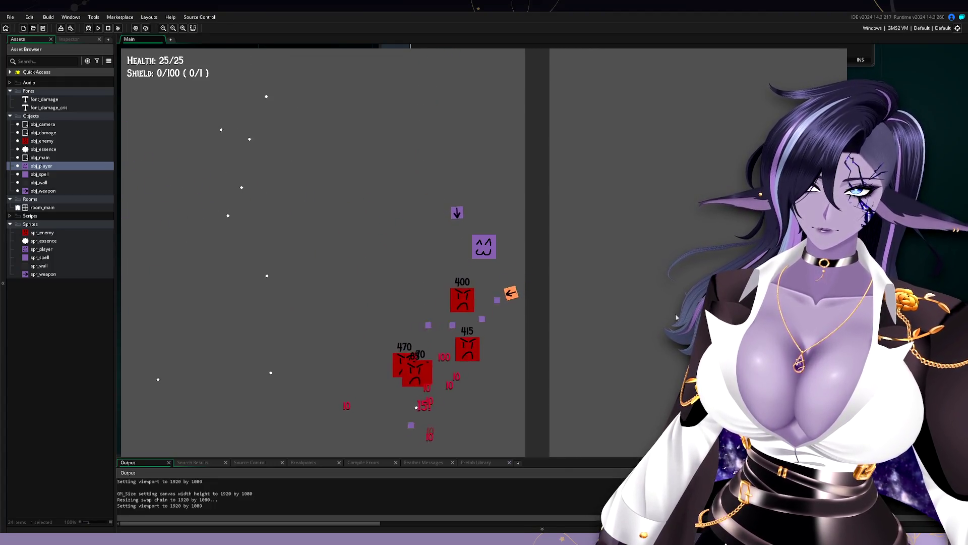
pyautogui.press('a')
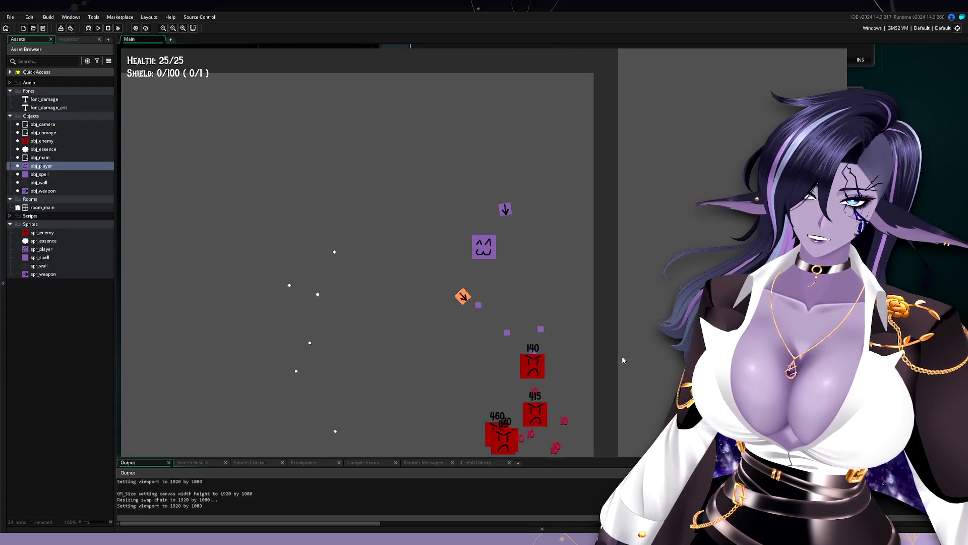
pyautogui.press('a')
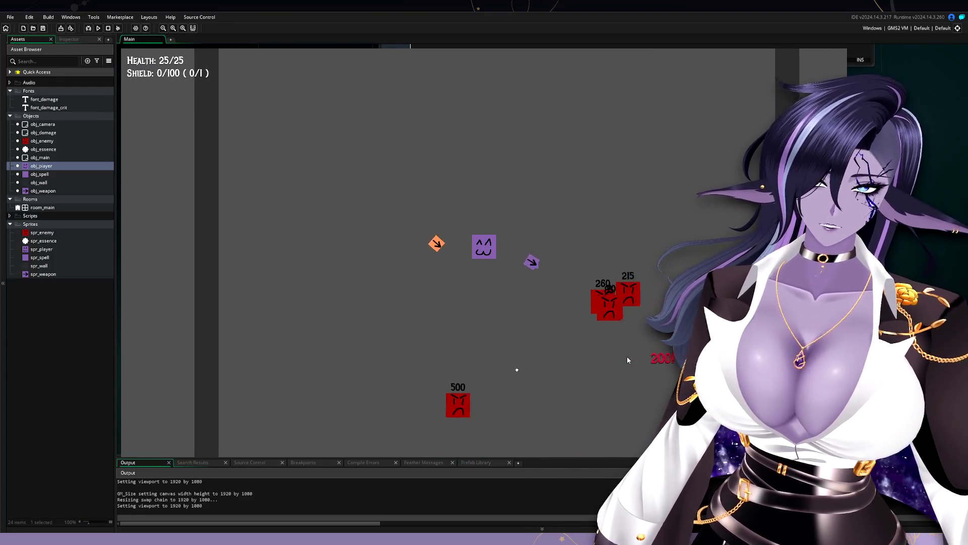
pyautogui.press('s')
pyautogui.press('a')
pyautogui.press('s')
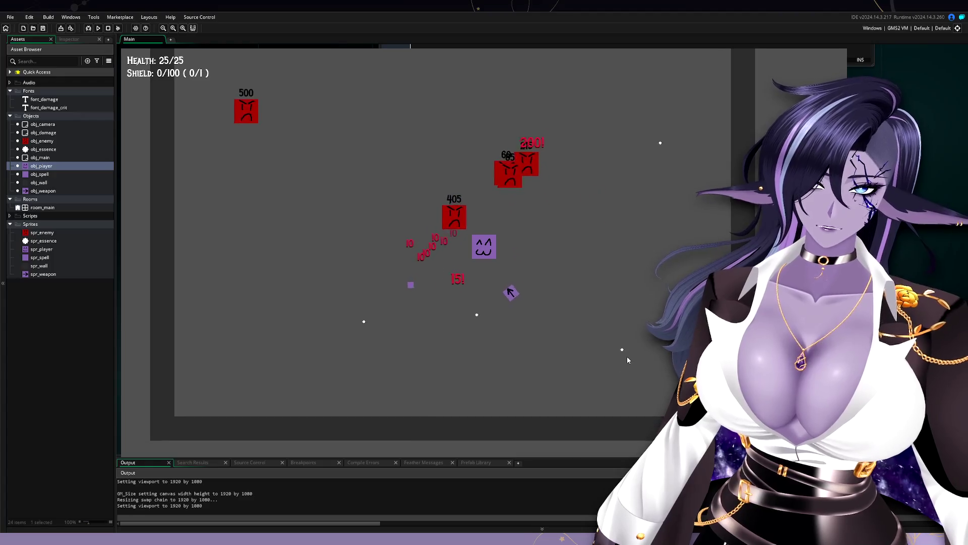
pyautogui.press('d')
pyautogui.press('w')
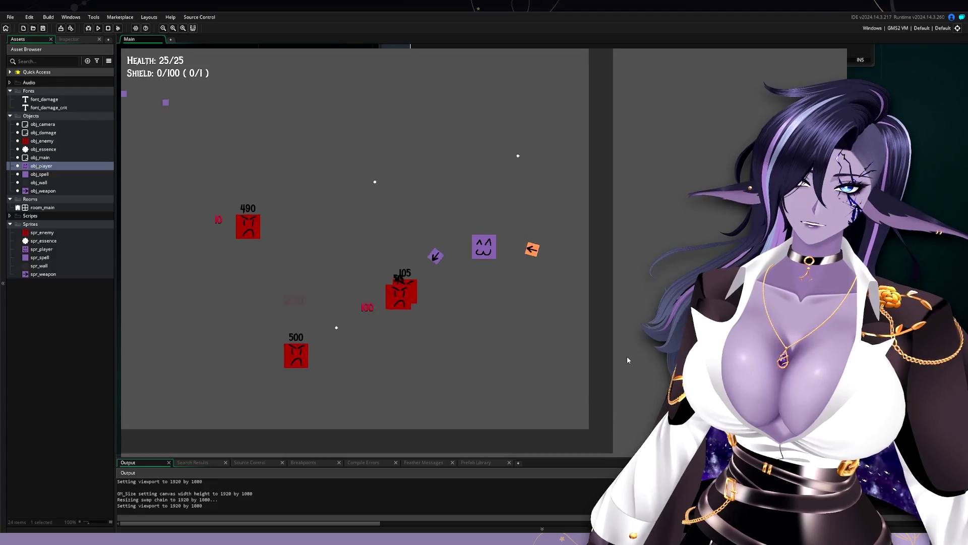
pyautogui.press('a')
pyautogui.press('w')
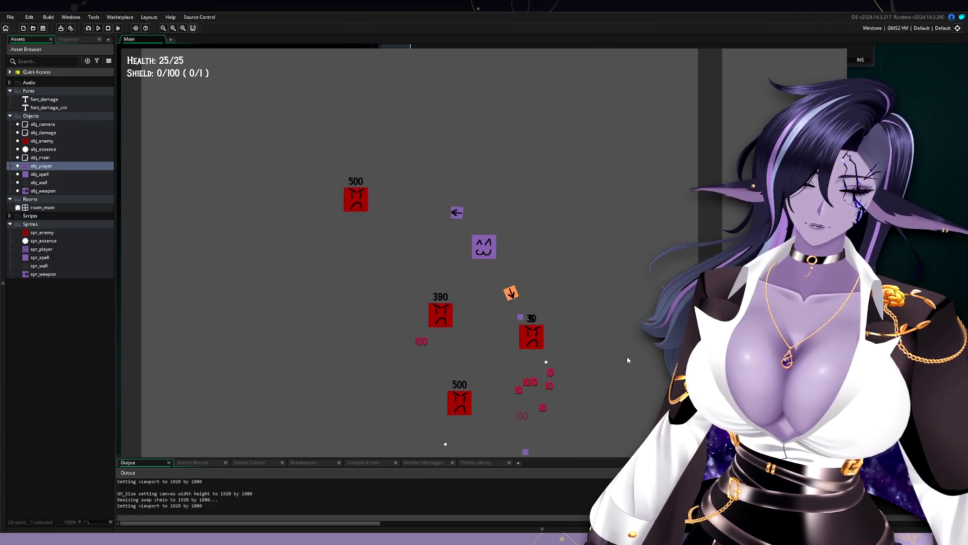
pyautogui.press('s')
pyautogui.press('a')
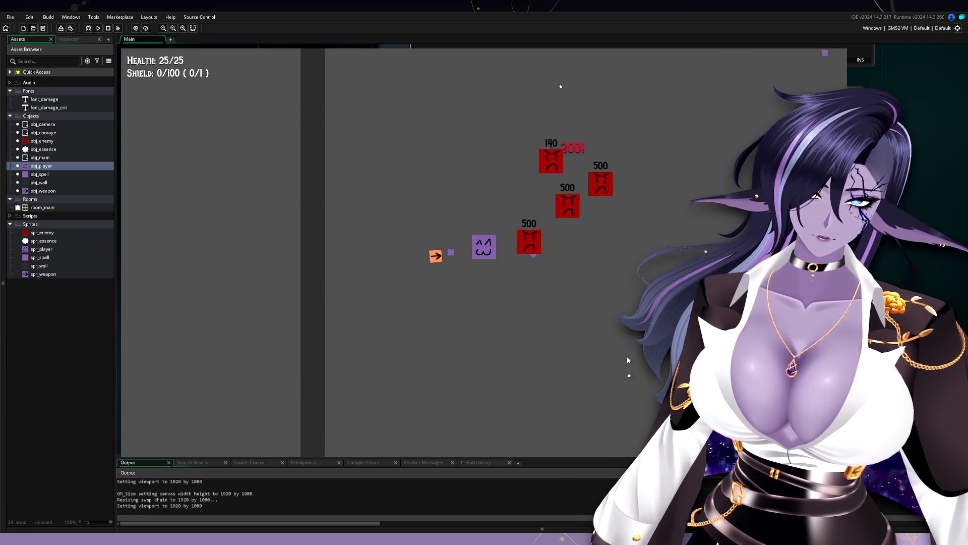
pyautogui.press('d')
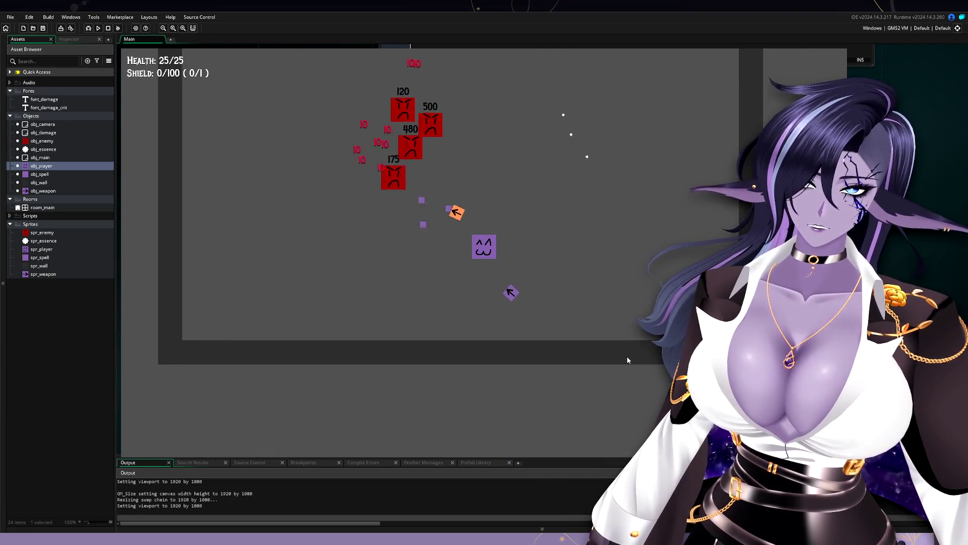
pyautogui.press('w')
pyautogui.press('a')
pyautogui.press('s')
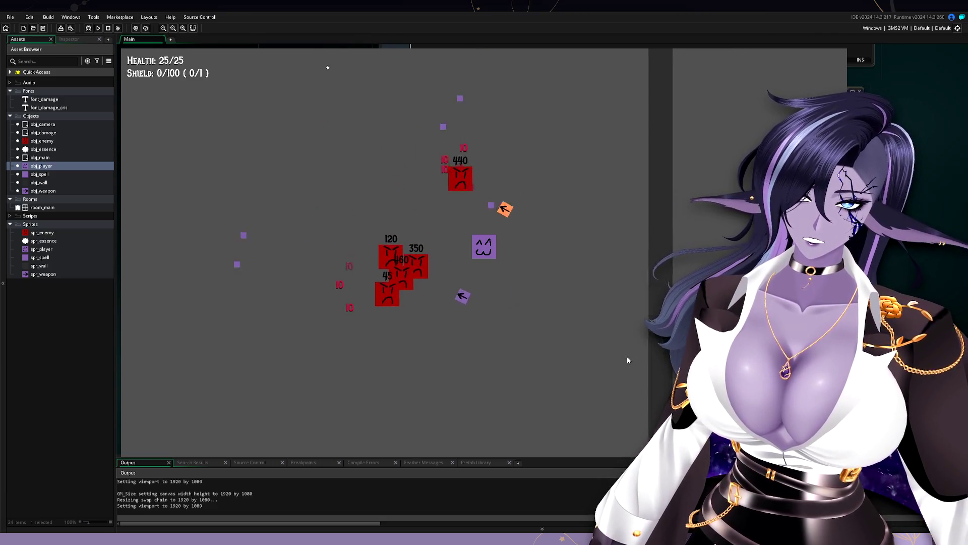
pyautogui.press('a')
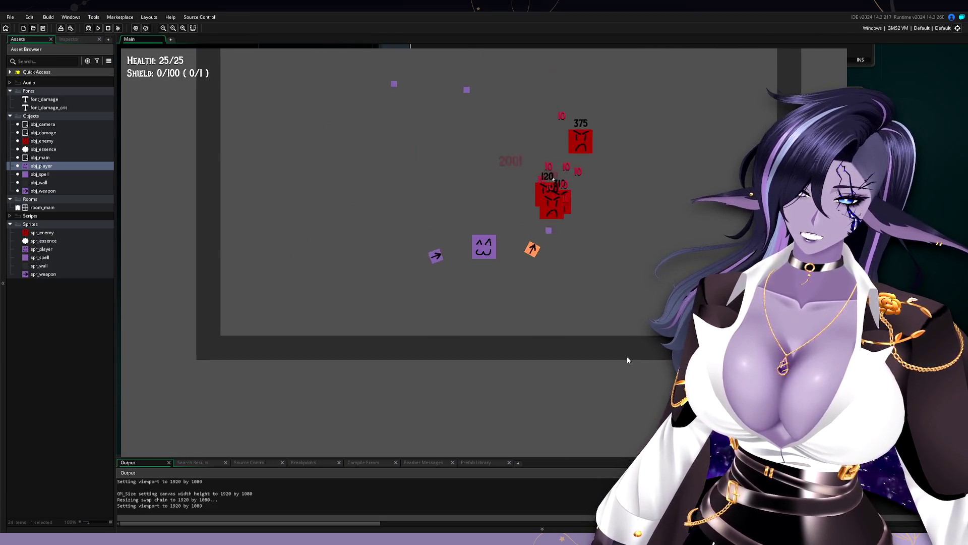
pyautogui.press('s')
pyautogui.press('d')
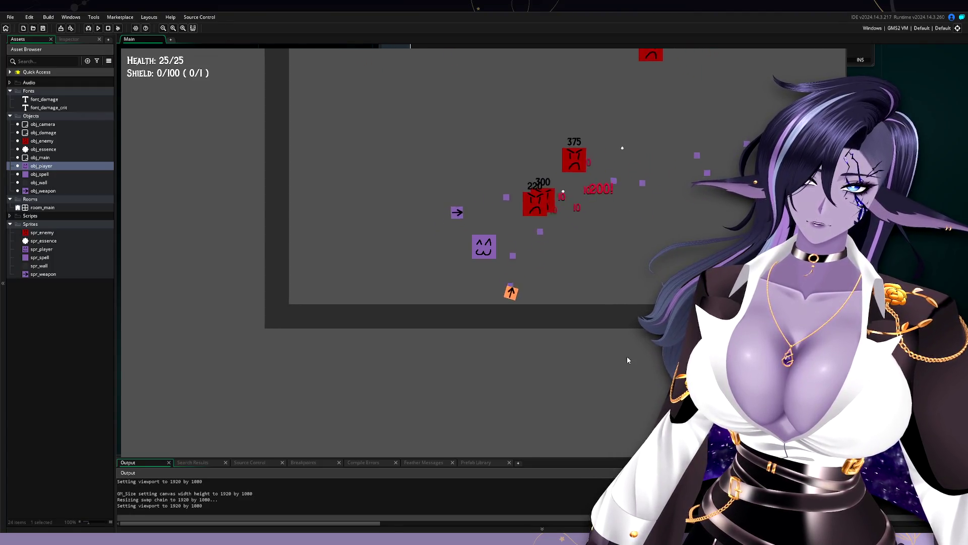
pyautogui.press('w')
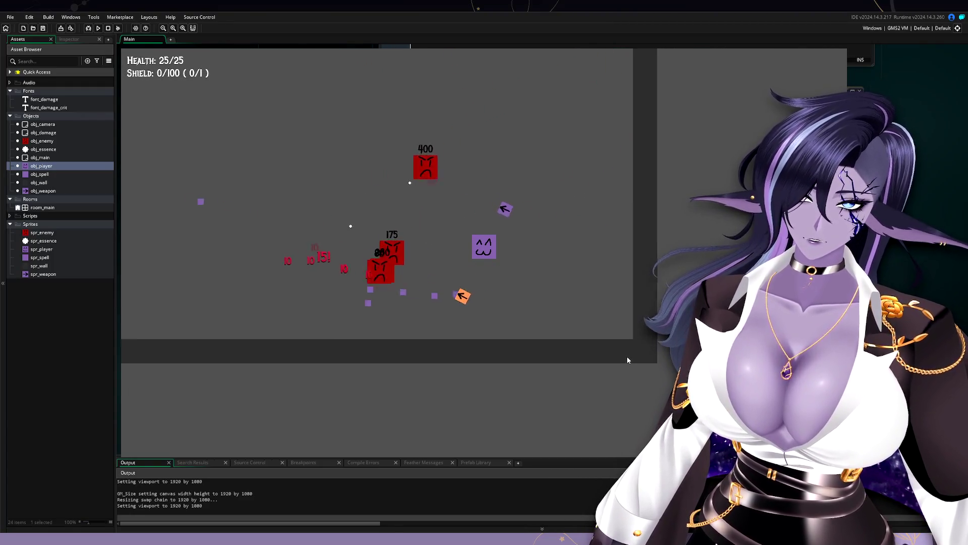
pyautogui.press('d')
pyautogui.press('w')
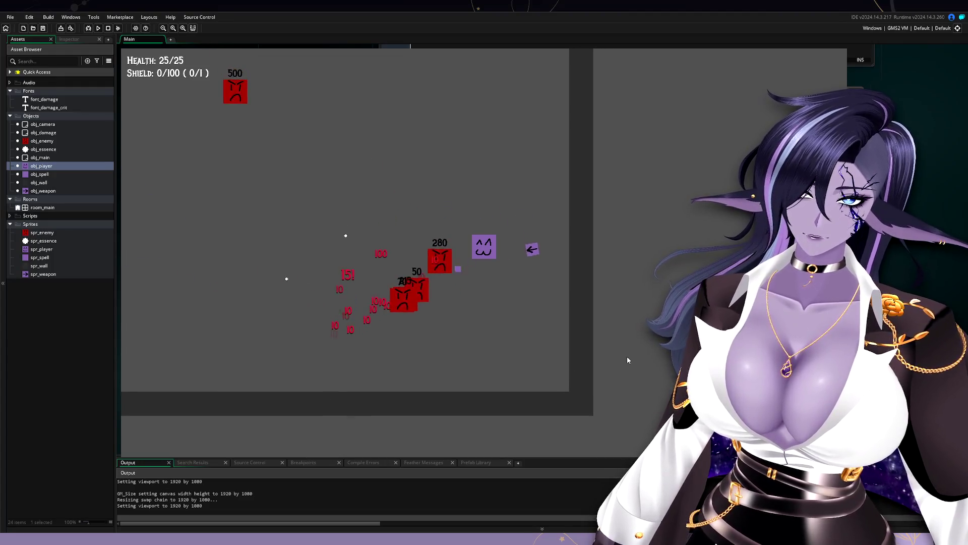
pyautogui.press('a')
pyautogui.press('a')
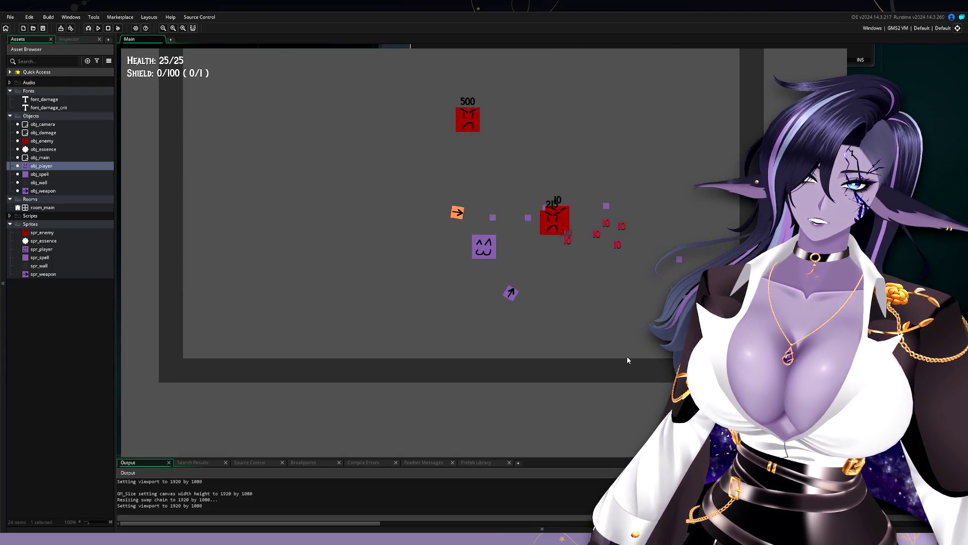
pyautogui.press('s')
pyautogui.press('d')
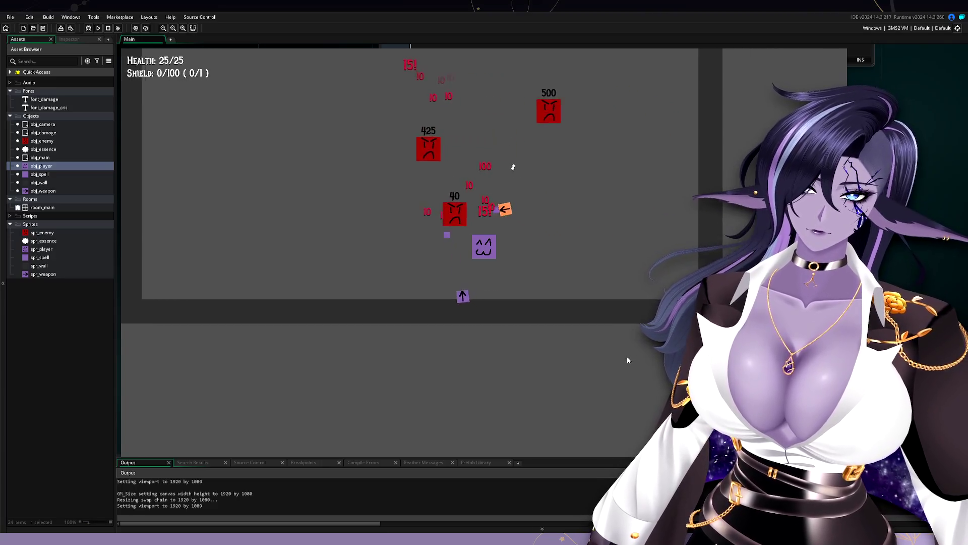
pyautogui.press('w')
pyautogui.press('a')
pyautogui.press('w')
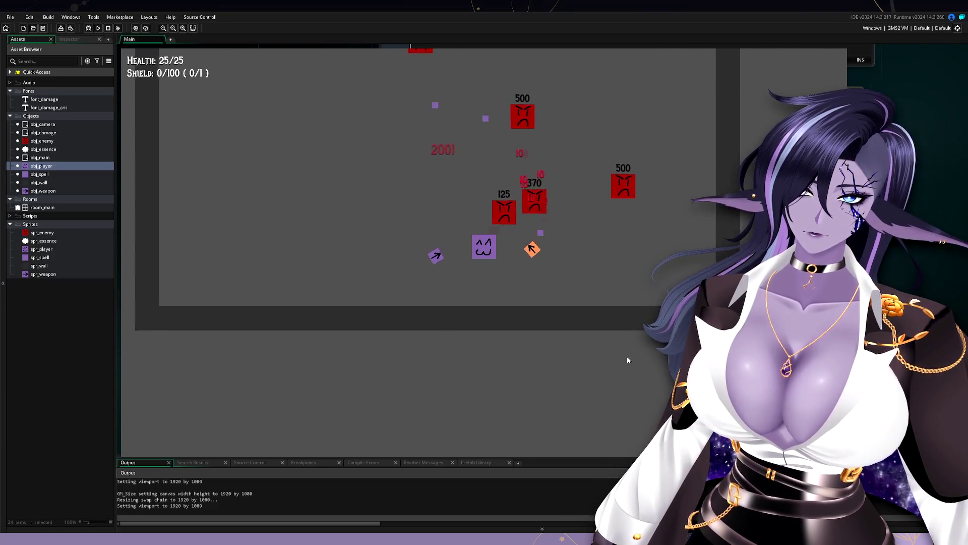
pyautogui.press('a')
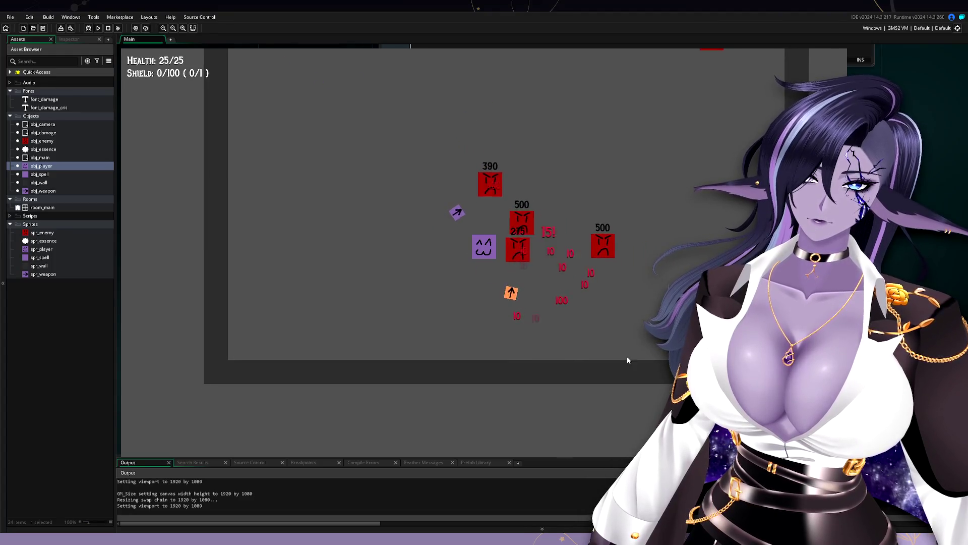
pyautogui.press('d')
pyautogui.press('w')
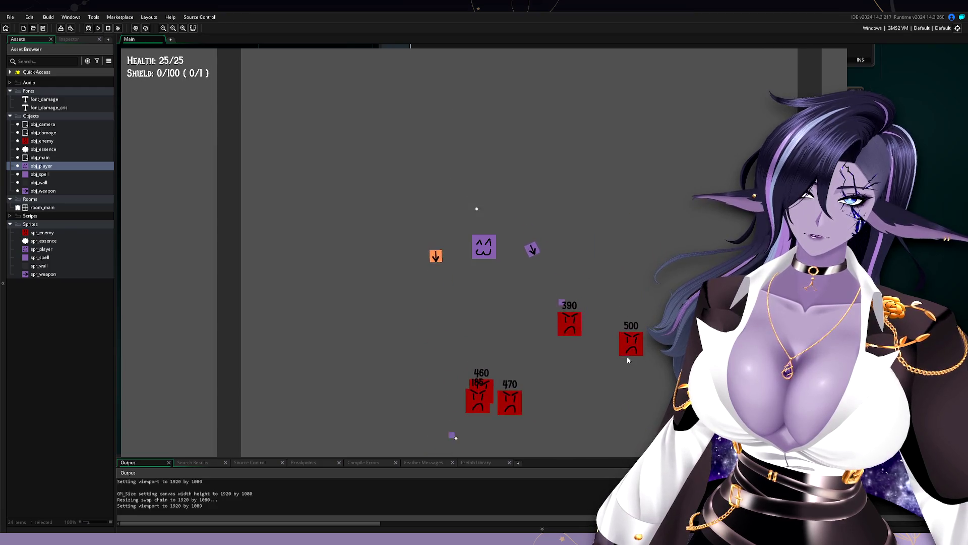
pyautogui.press('d')
pyautogui.press('w')
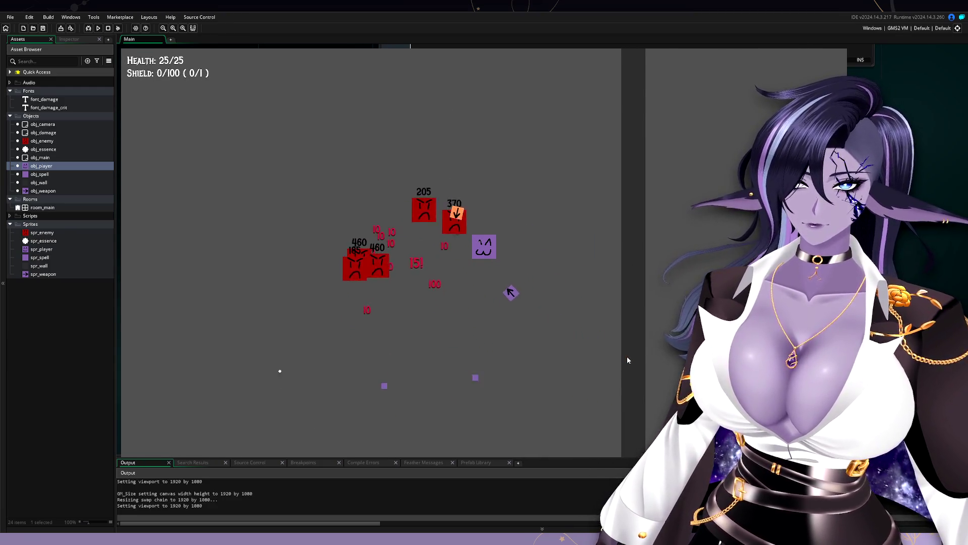
pyautogui.press('a')
pyautogui.press('s')
pyautogui.press('a')
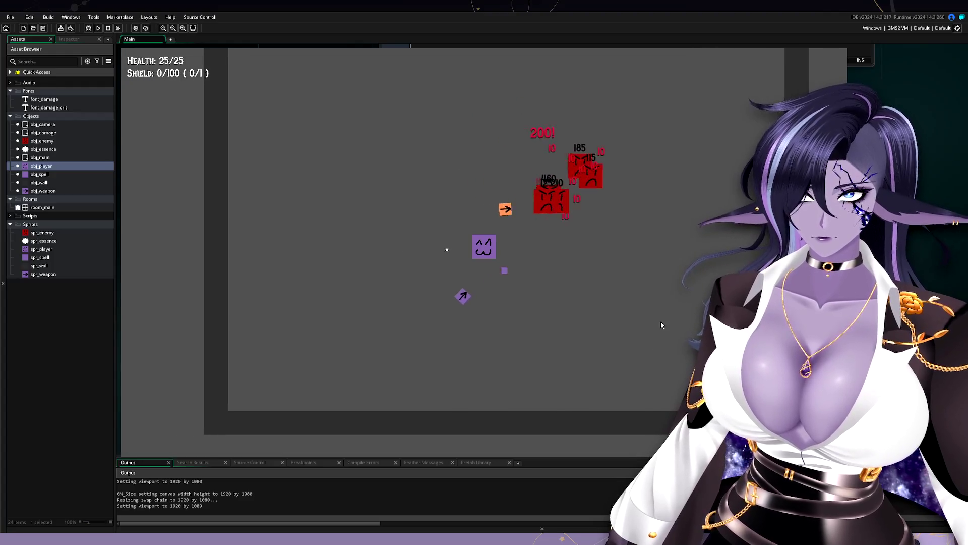
pyautogui.press('Escape')
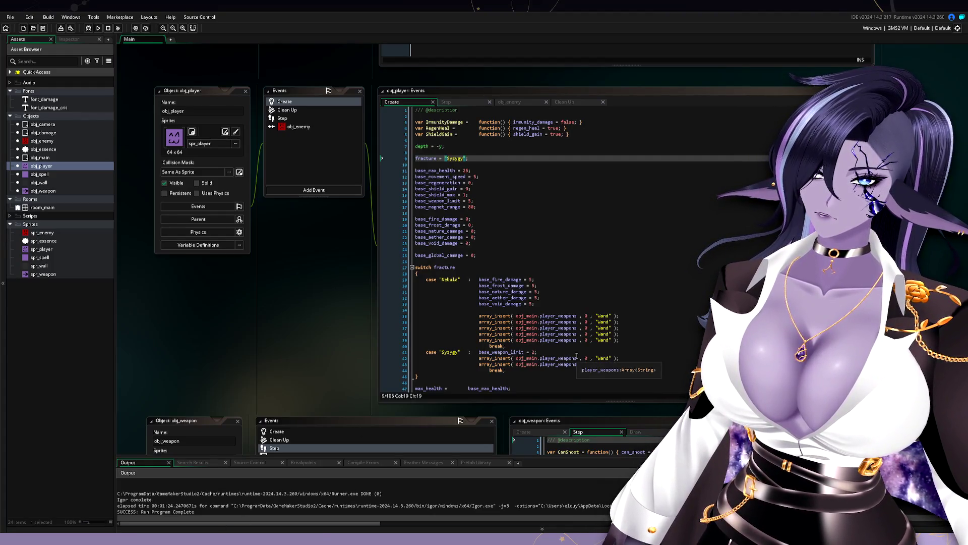
# Complete the second array_insert in the Syzygy case with "Tome" so the player starts with Wand and Tome.
pyautogui.scroll(-3, 580, 348)
pyautogui.click(599, 319)
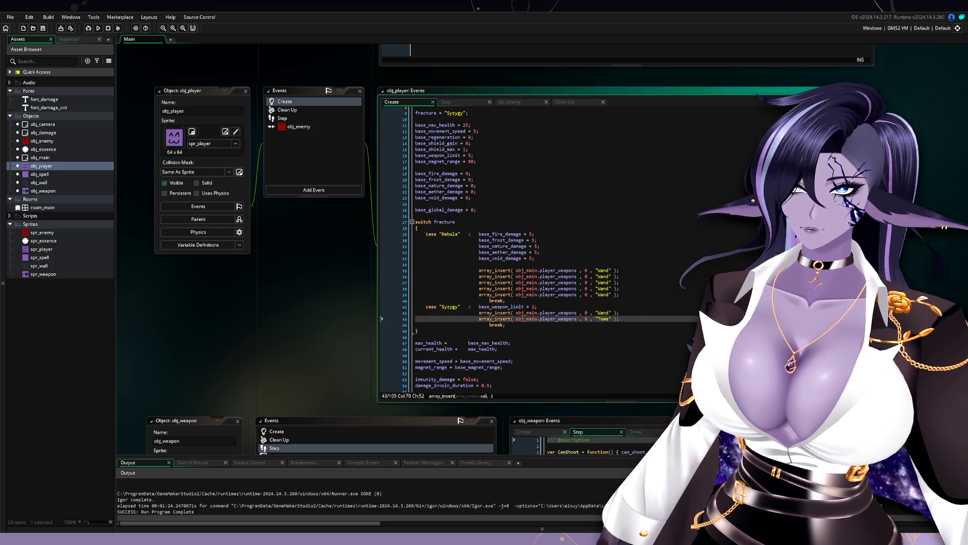
pyautogui.click(9, 87)
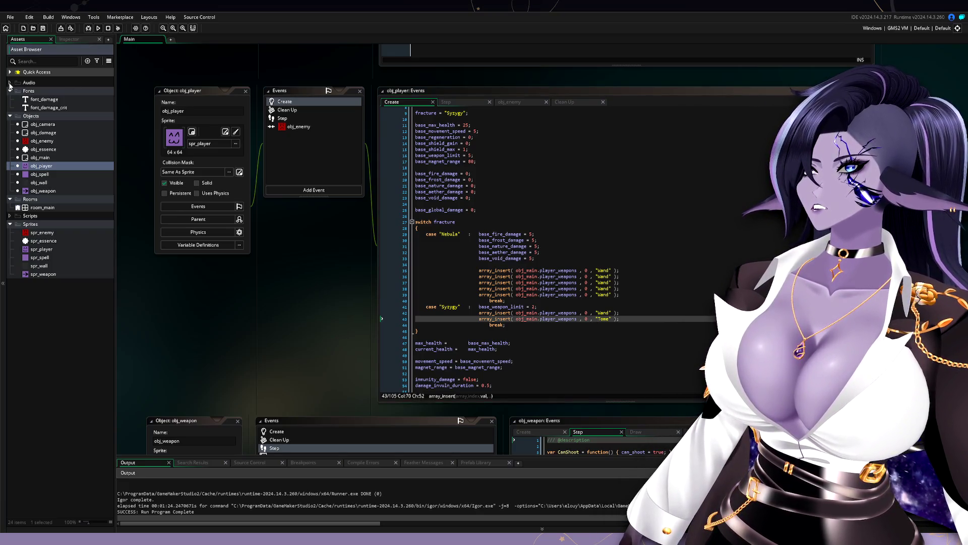